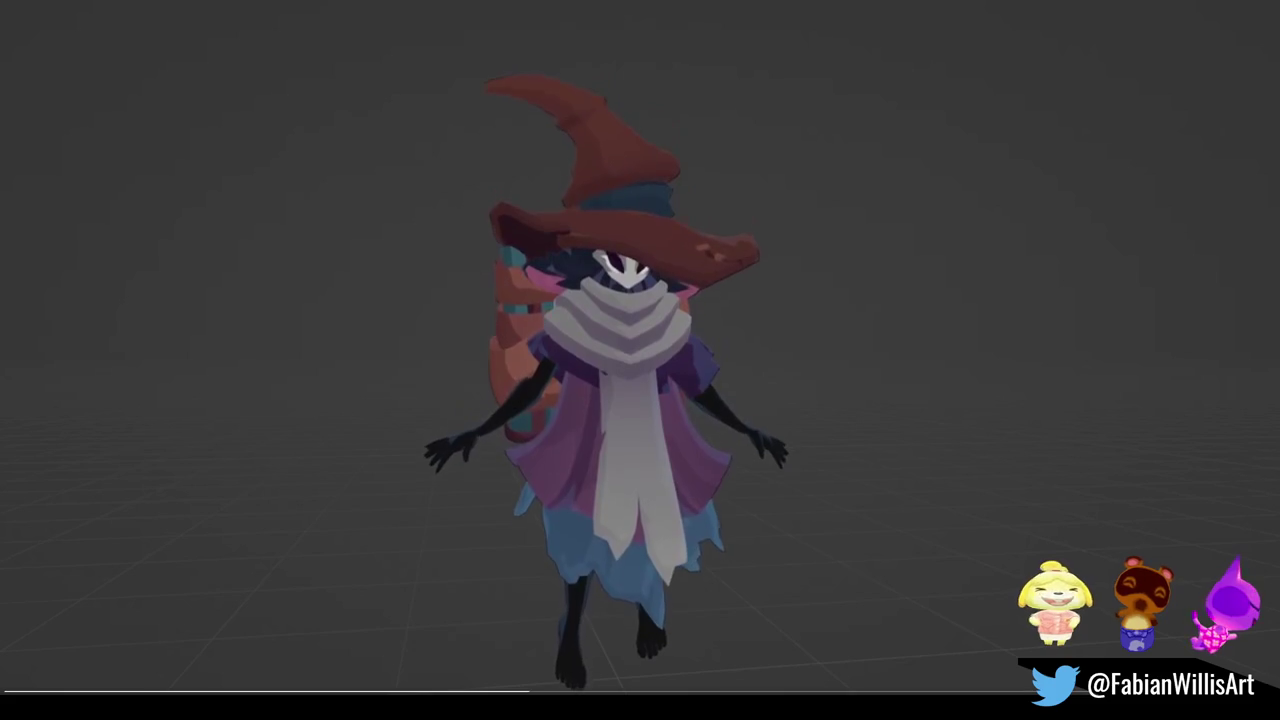
# Close the fullscreen character clip and bring back the forest village scene in Blender.
pyautogui.press('Escape')
pyautogui.press('super+Down')
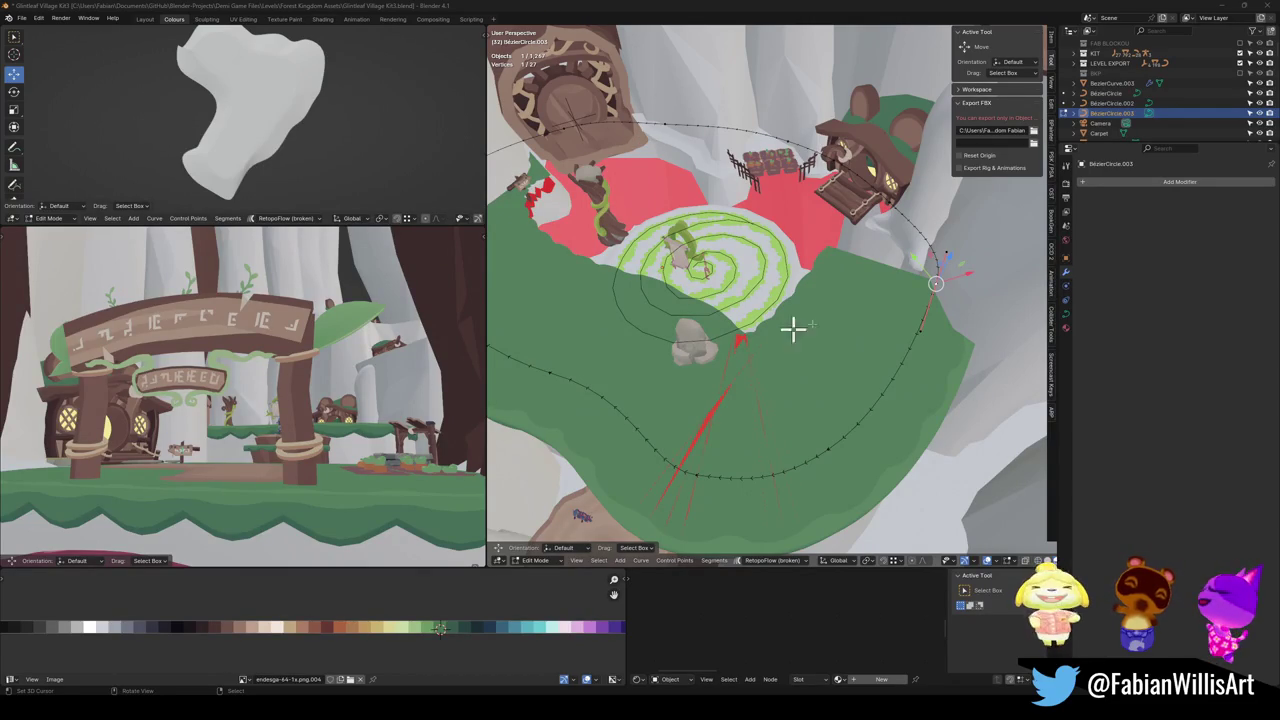
# Leave spiral-curve editing and enter Edit Mode on the green ground strip with nothing selected.
pyautogui.scroll(1, 775, 343)
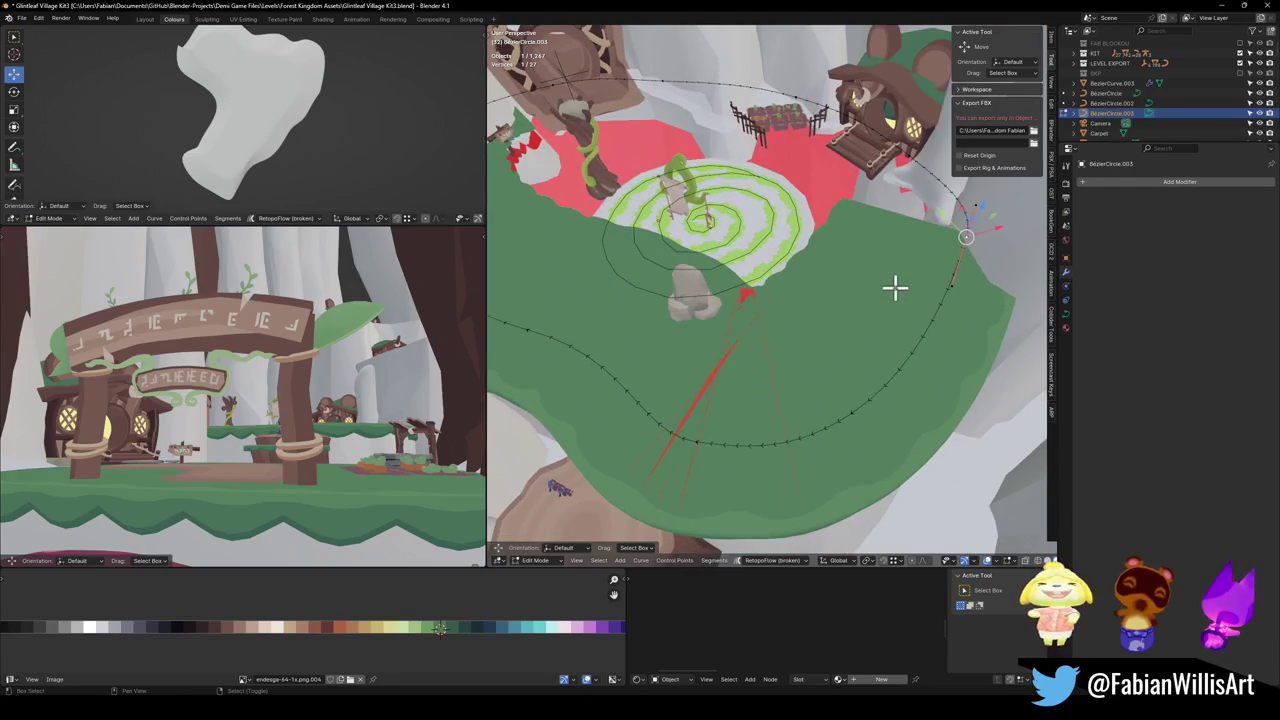
pyautogui.scroll(1, 895, 300)
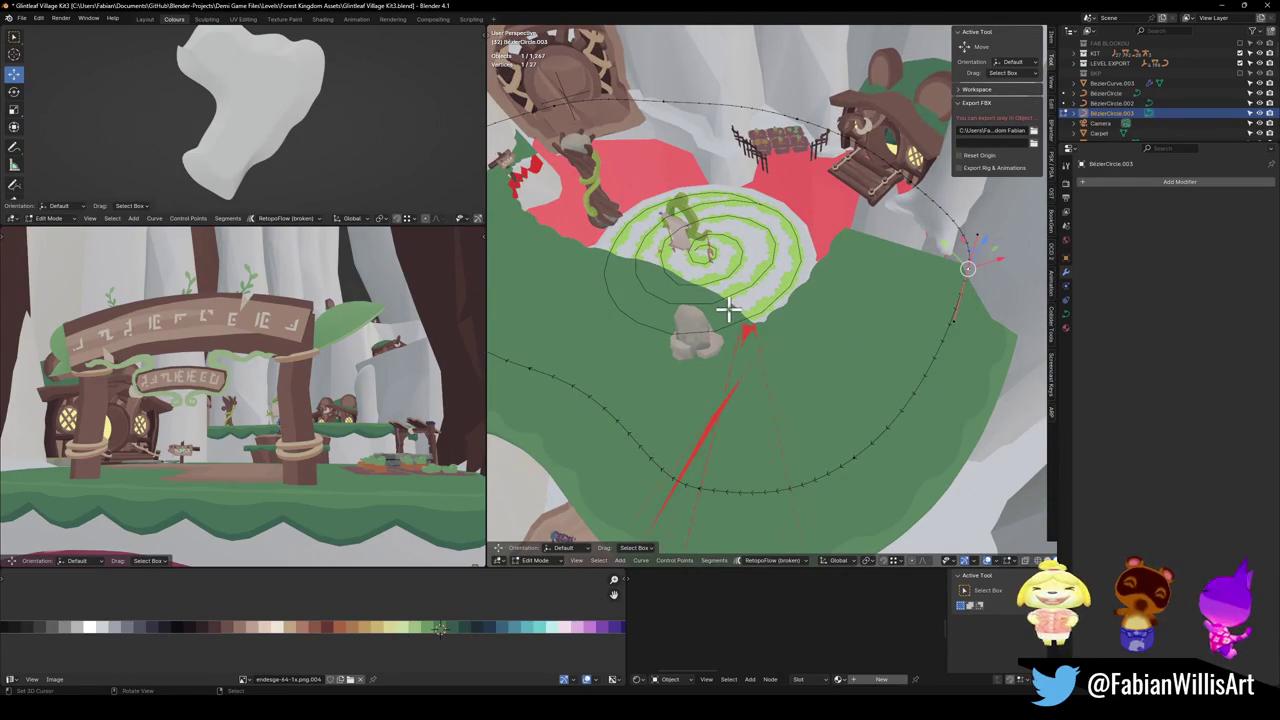
pyautogui.moveTo(889, 323)
pyautogui.mouseDown()
pyautogui.moveTo(829, 337)
pyautogui.moveTo(866, 397)
pyautogui.mouseUp()
pyautogui.press('Tab')
pyautogui.click(857, 360)
pyautogui.press('Tab')
pyautogui.press('a')
pyautogui.hotkey('alt', 'a')
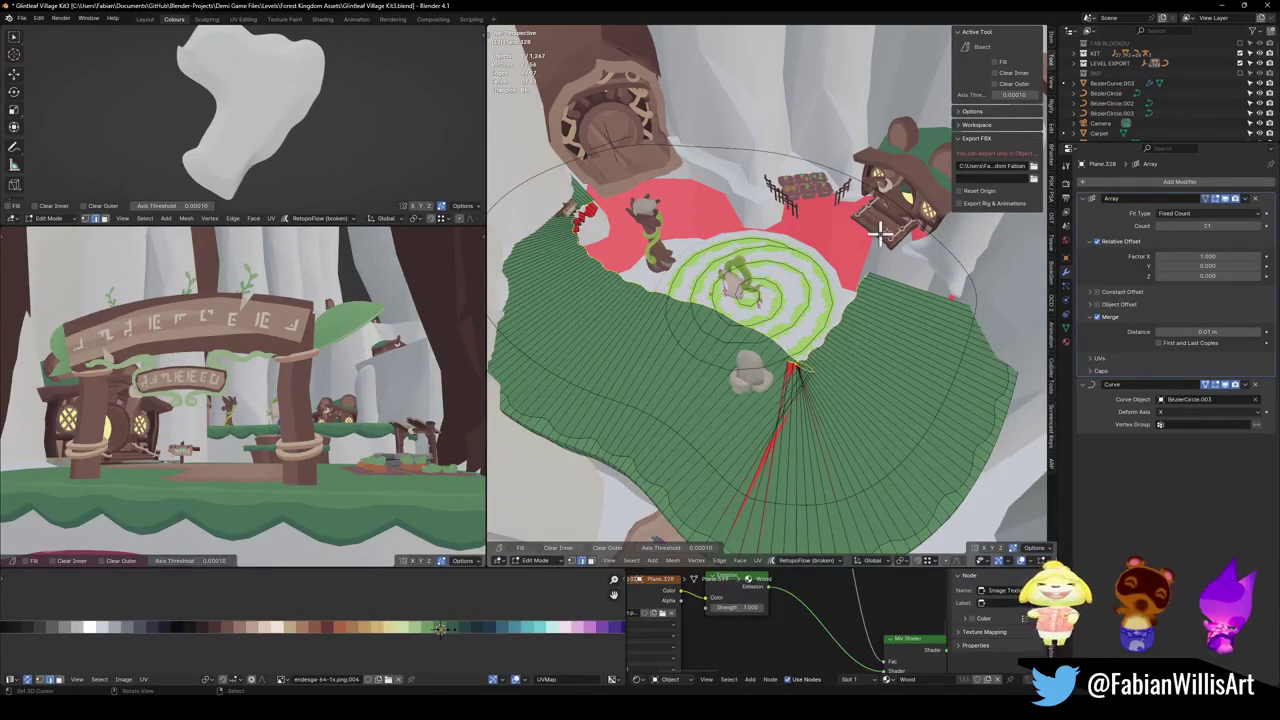
# Save the file and apply the ground strip's Array and Curve modifiers as real mesh.
pyautogui.press('Tab')
pyautogui.scroll(-2, 845, 352)
pyautogui.hotkey('shift', 'd')
pyautogui.click(837, 420)
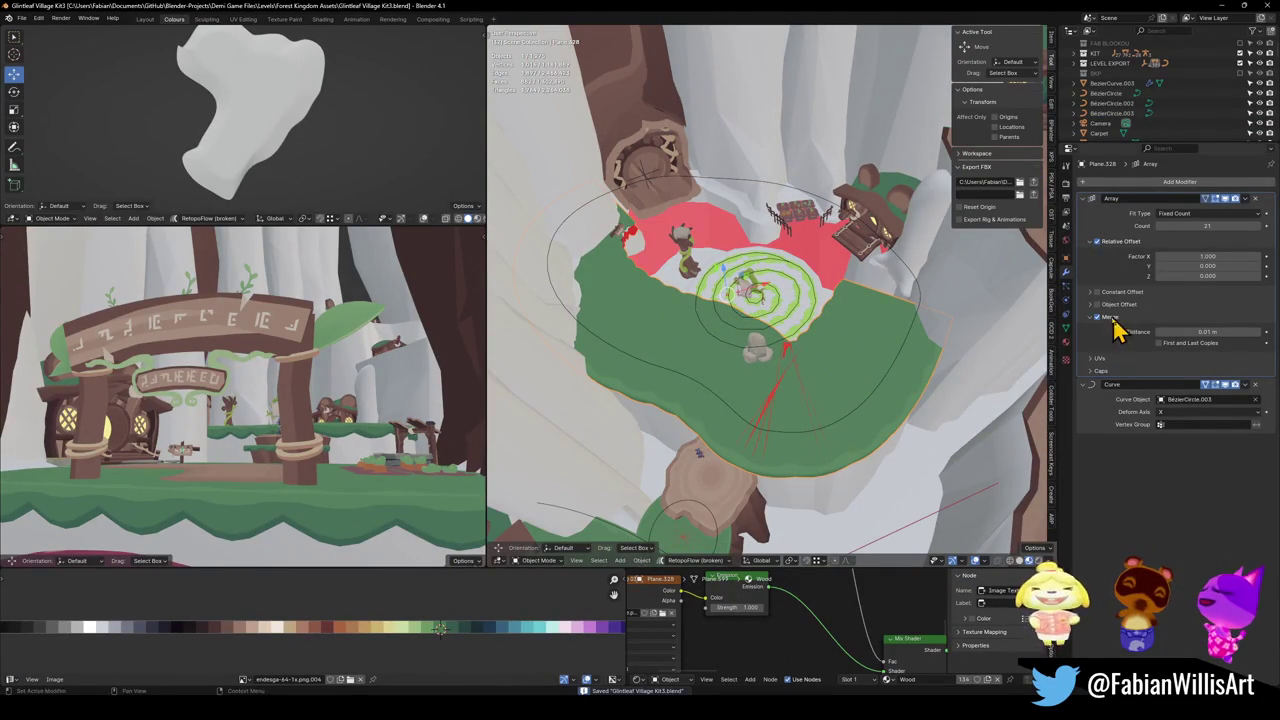
pyautogui.hotkey('ctrl', 'a')
pyautogui.hotkey('ctrl', 'a')
pyautogui.press('Tab')
# Smooth the strip's spiral part with Relax, then switch the ground mesh to Sculpt Mode.
pyautogui.scroll(3, 706, 311)
pyautogui.press('l')
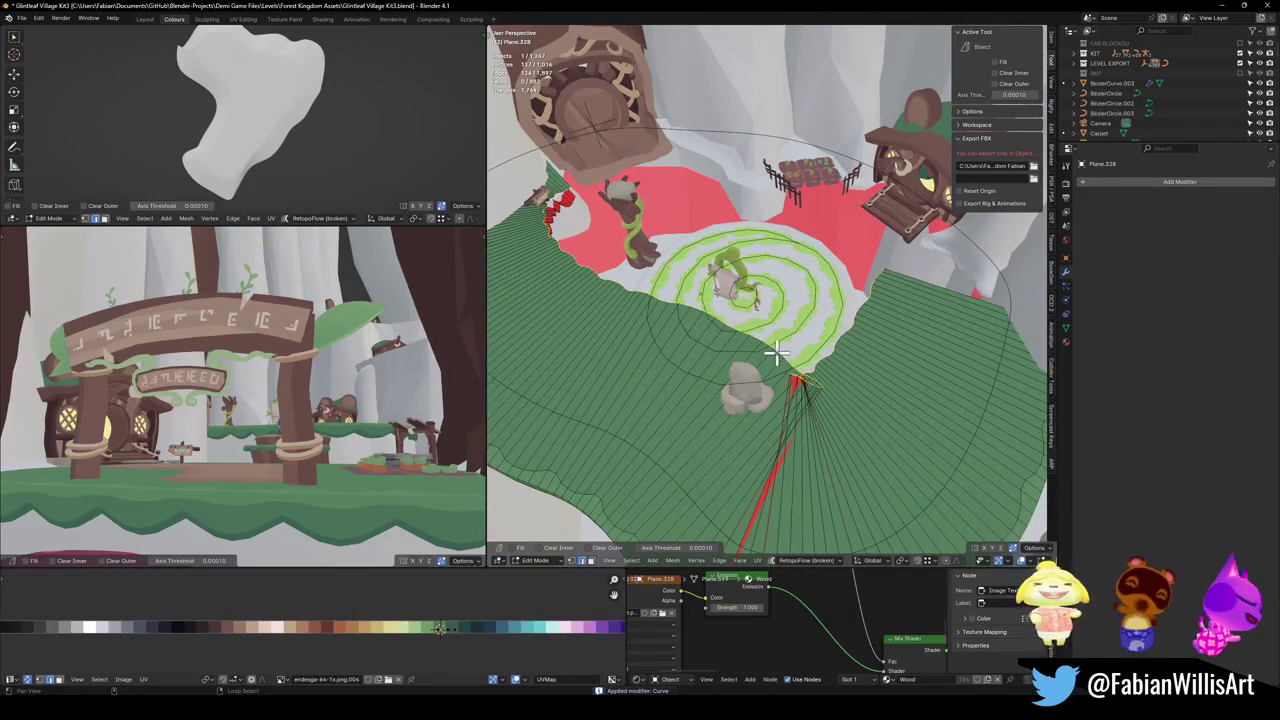
pyautogui.press('q')
pyautogui.click(776, 365)
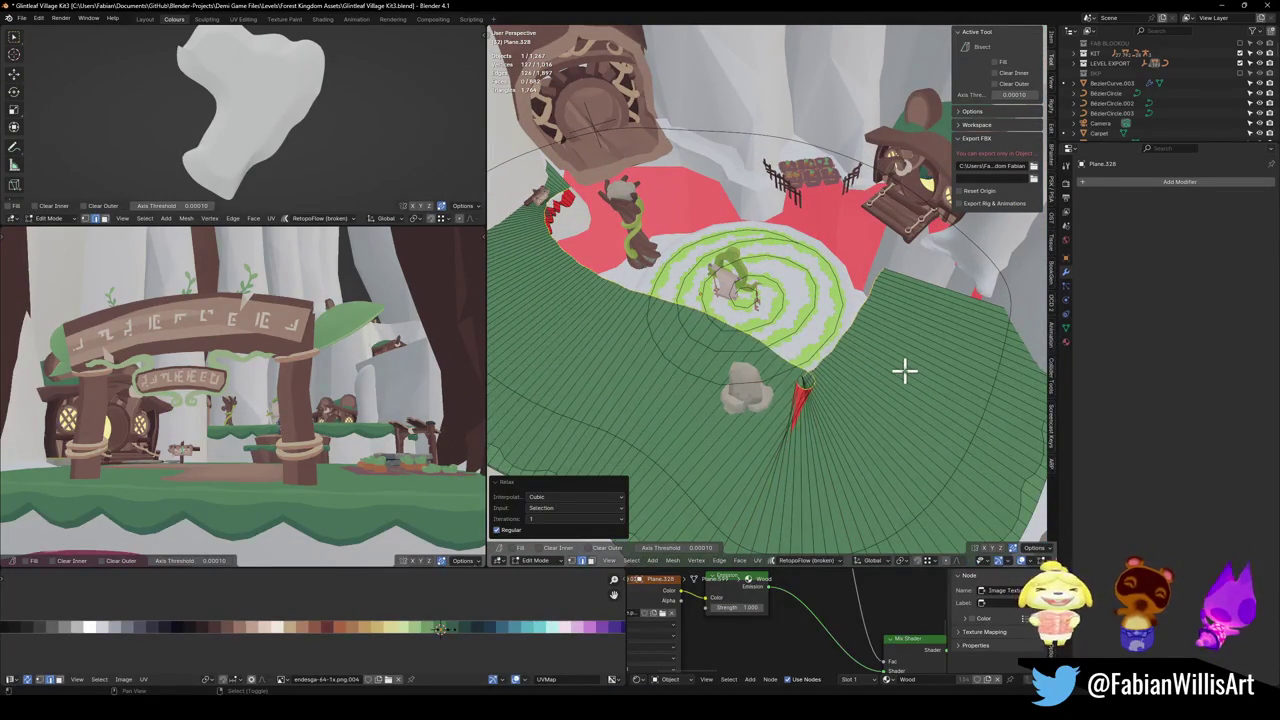
pyautogui.hotkey('ctrl', 'Tab')
pyautogui.click(857, 409)
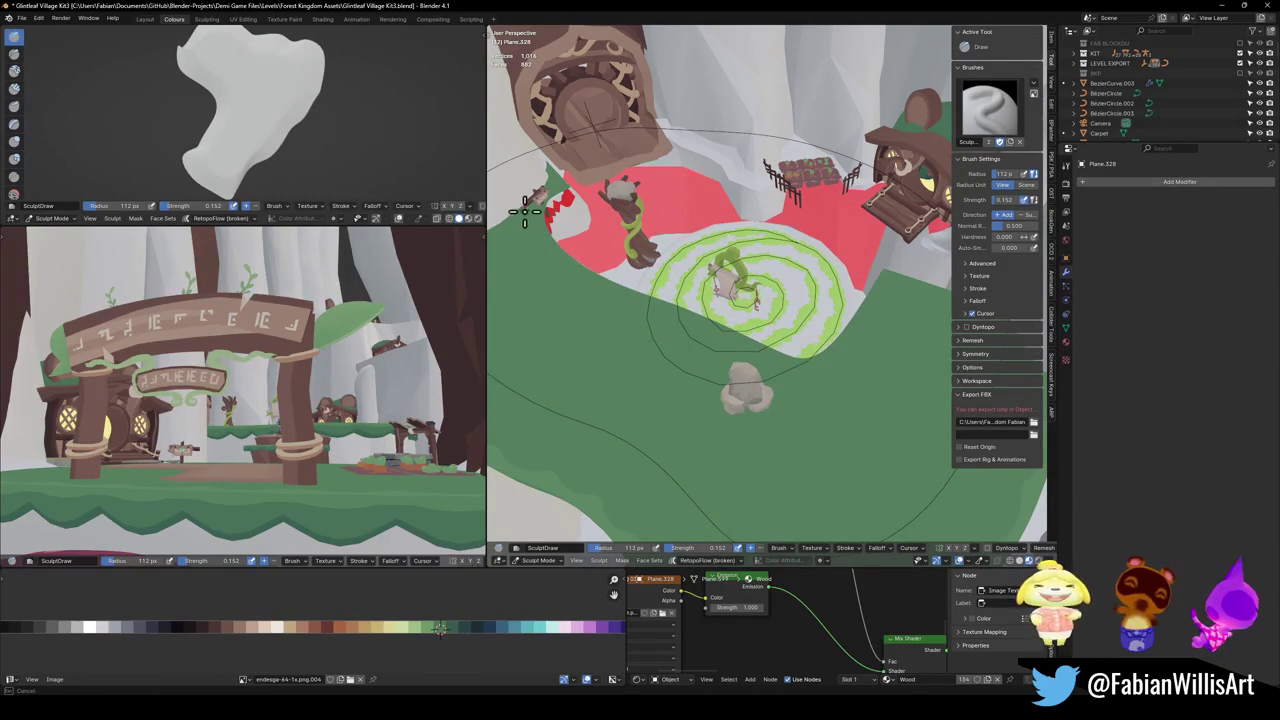
# Move the ground mesh across the plaza, scale it up about 1.665 times, and return to Object Mode.
pyautogui.press('Tab')
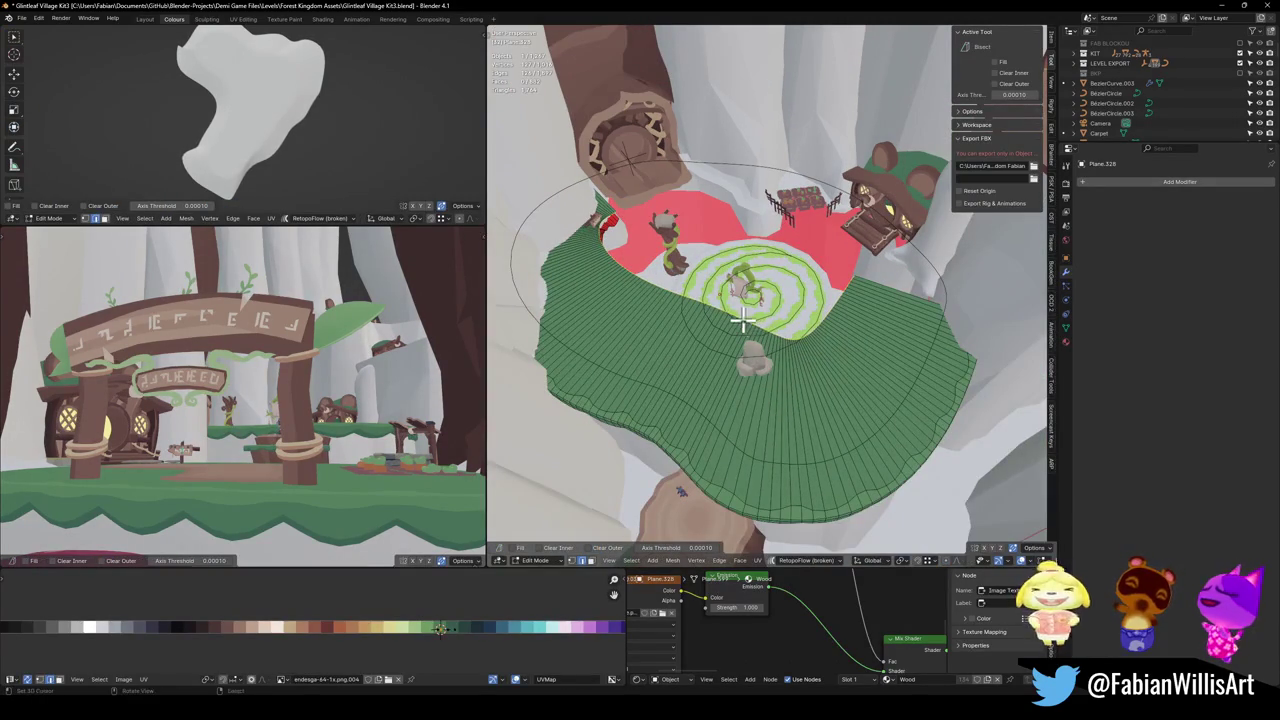
pyautogui.press('g')
pyautogui.hotkey('shift', 'z')
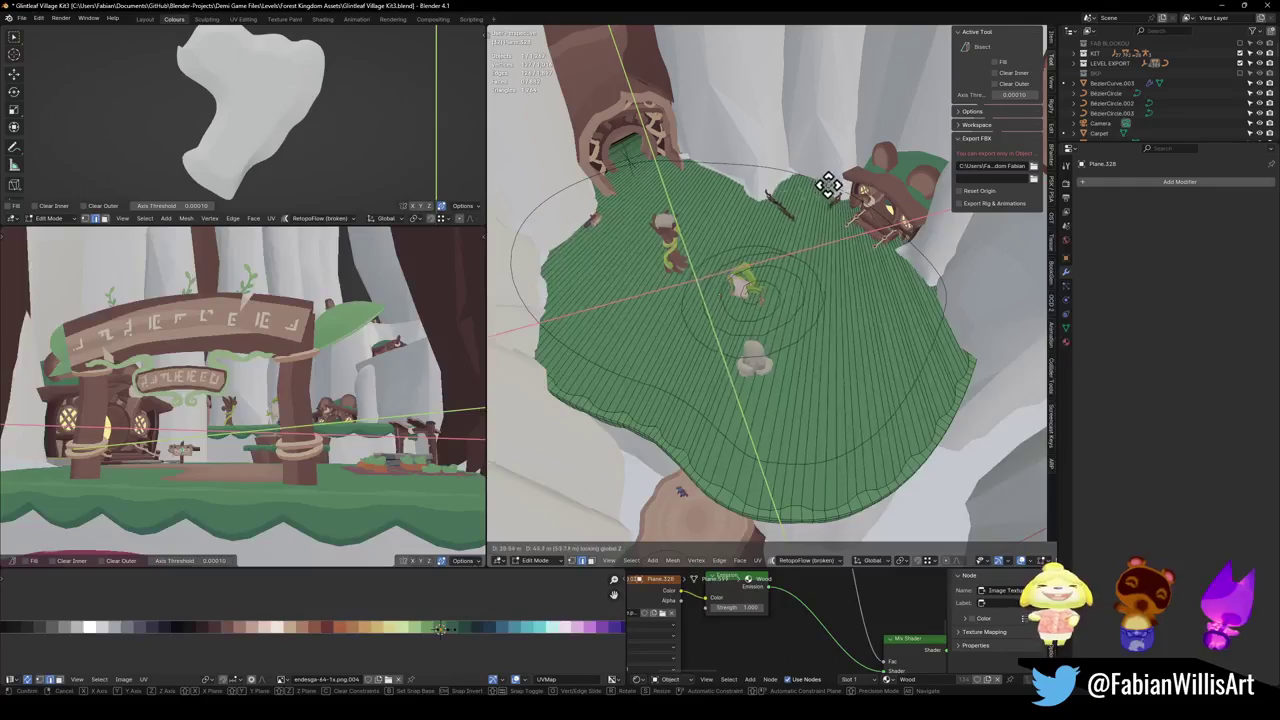
pyautogui.click(837, 160)
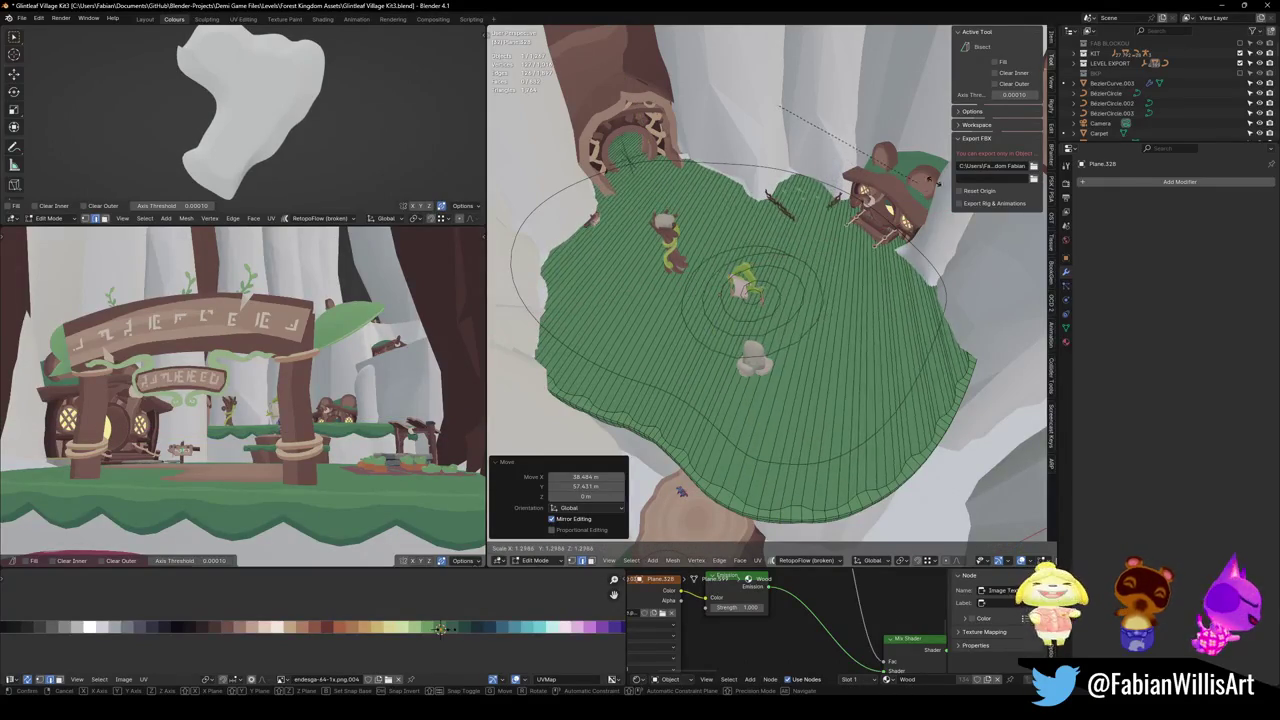
pyautogui.scroll(5, 921, 197)
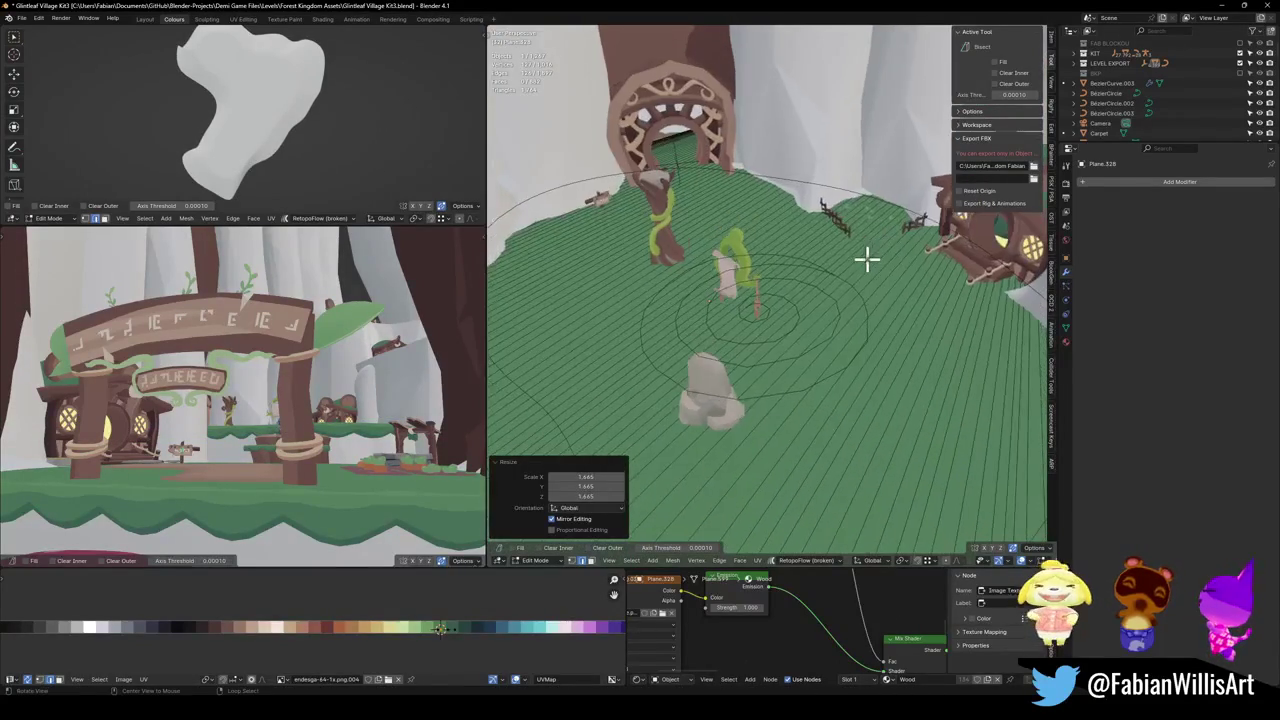
pyautogui.scroll(-8, 820, 300)
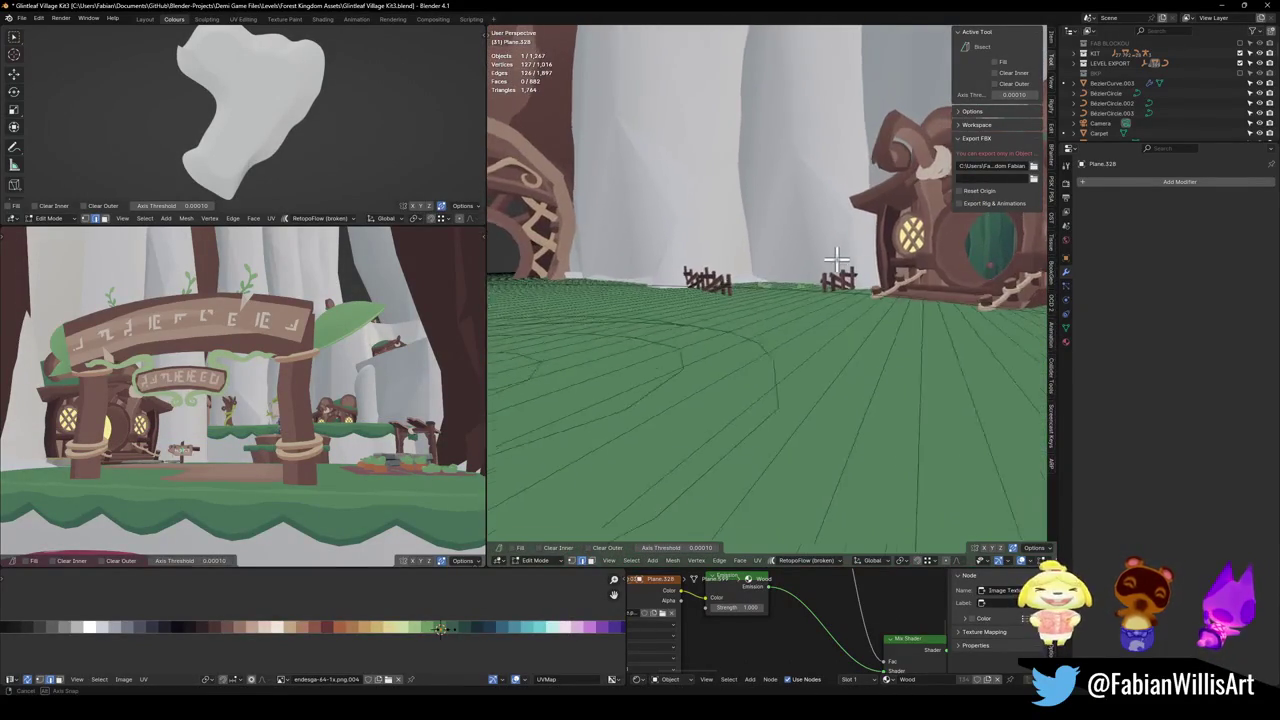
pyautogui.hotkey('ctrl', 'Tab')
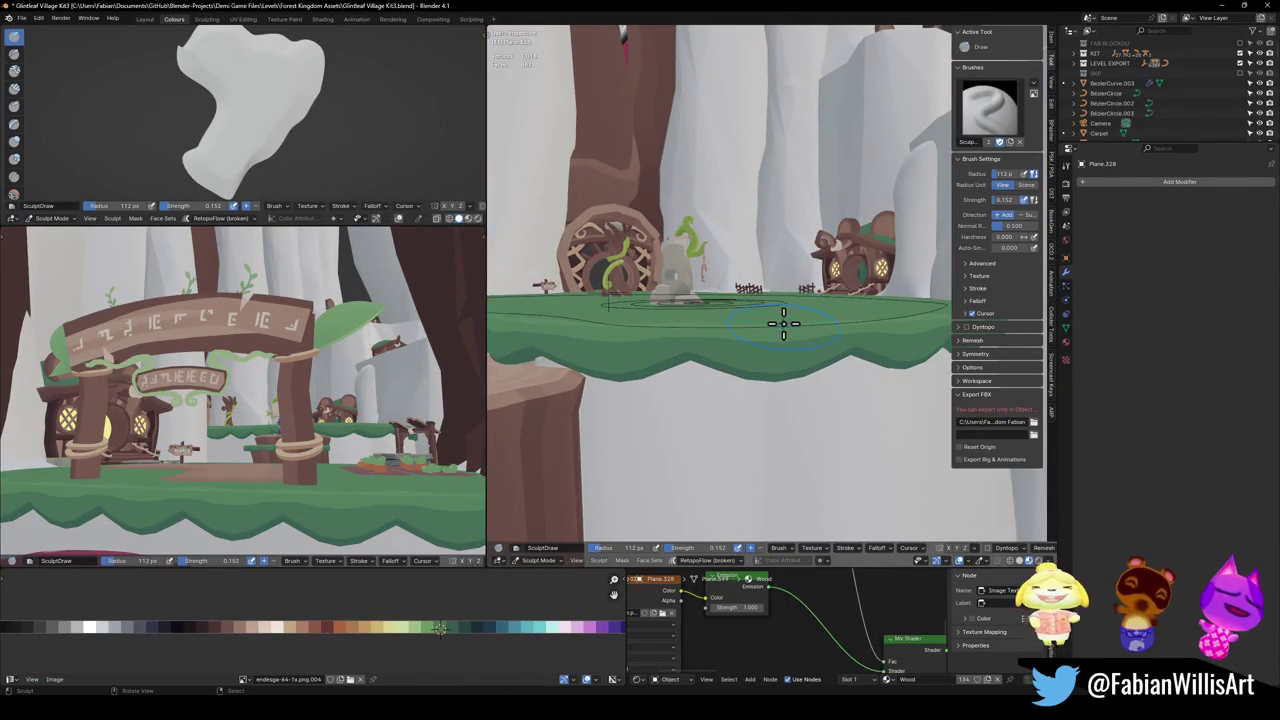
pyautogui.hotkey('ctrl', 'Tab')
pyautogui.click(717, 317)
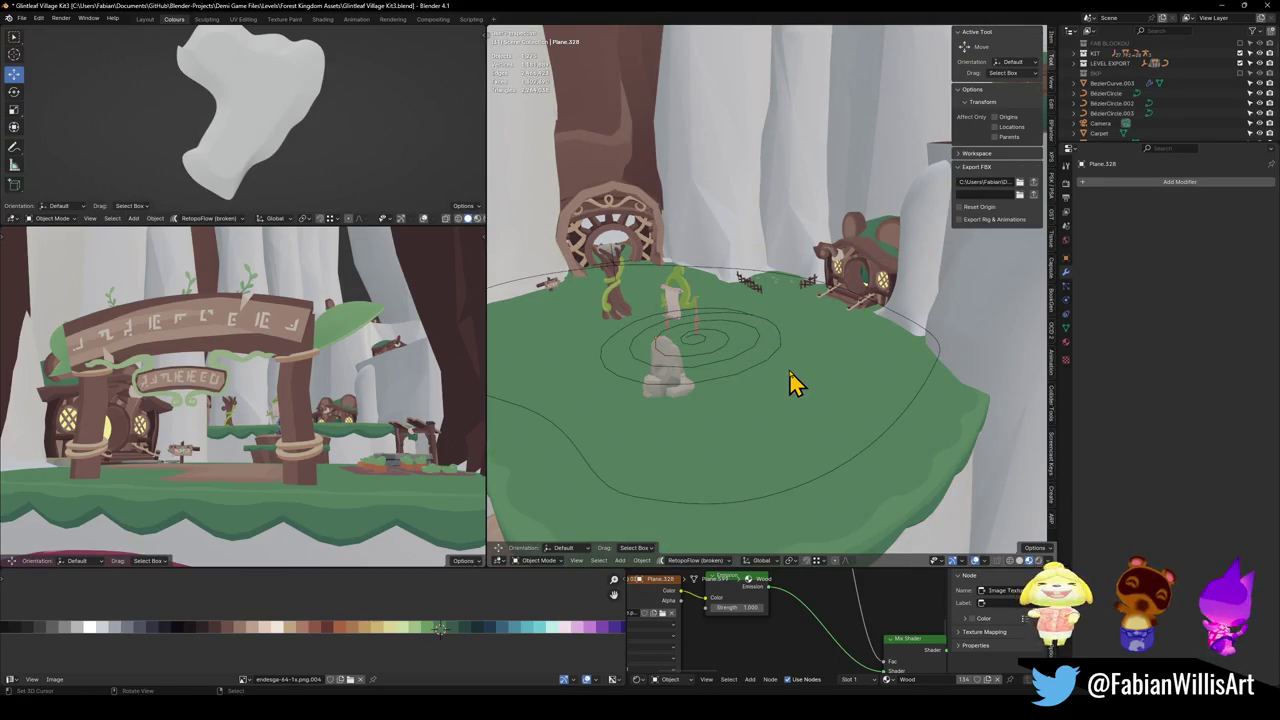
# Lower the ground plane along Z, then raise it back by 0.128 m.
pyautogui.press('g')
pyautogui.press('z')
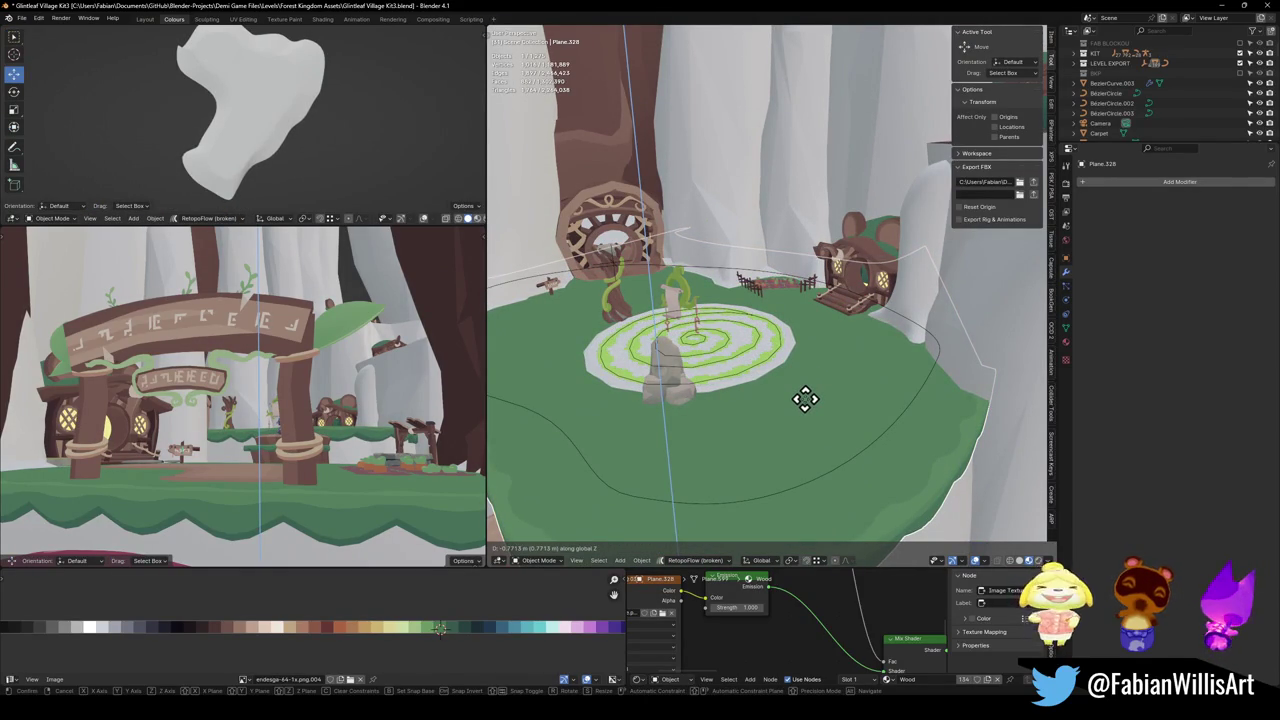
pyautogui.click(805, 399)
pyautogui.scroll(10, 806, 290)
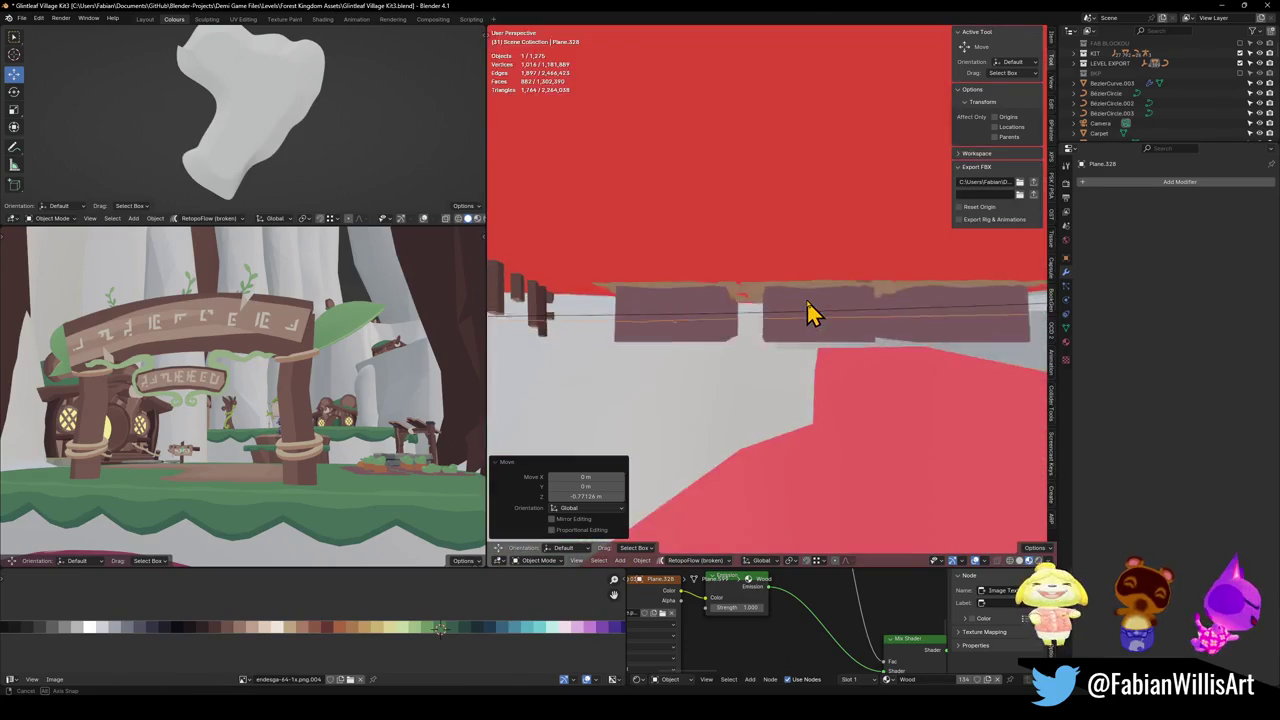
pyautogui.scroll(-6, 806, 300)
pyautogui.scroll(2, 812, 320)
pyautogui.press('g')
pyautogui.press('z')
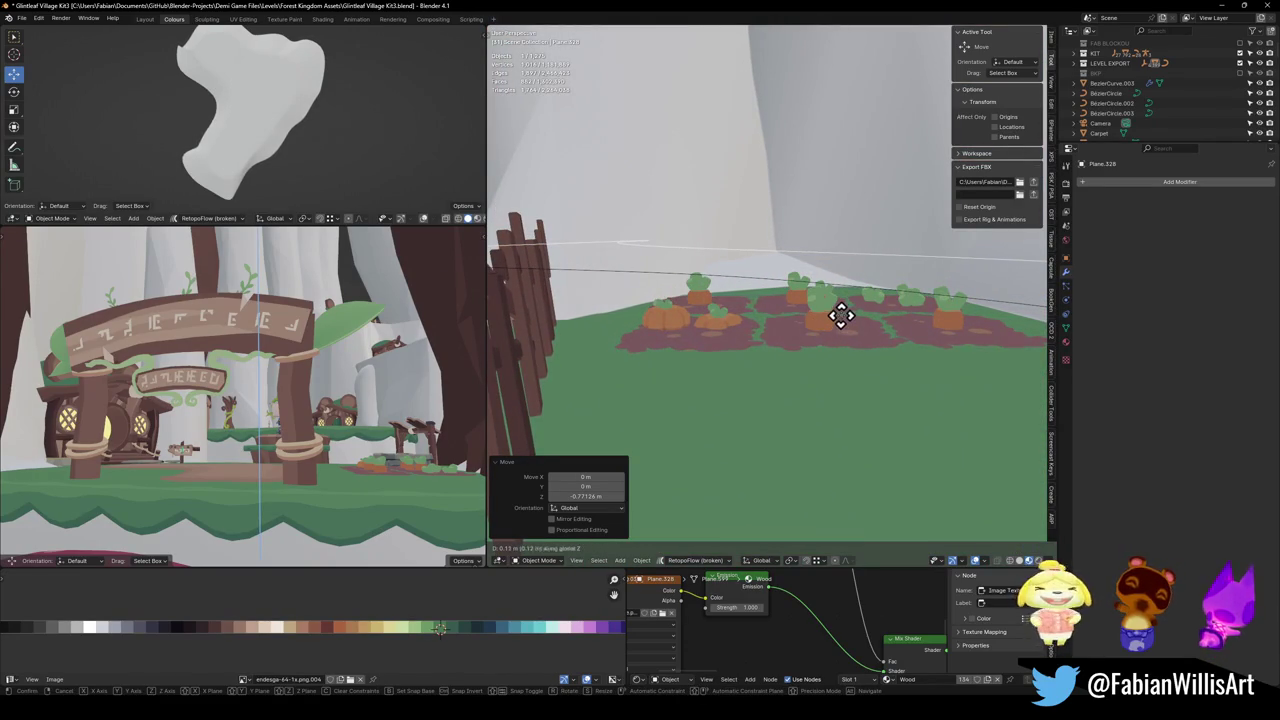
pyautogui.click(840, 315)
# Lower the ground by 0.145 m and nudge it slightly so the garden beds sit above it.
pyautogui.press('KP_Decimal')
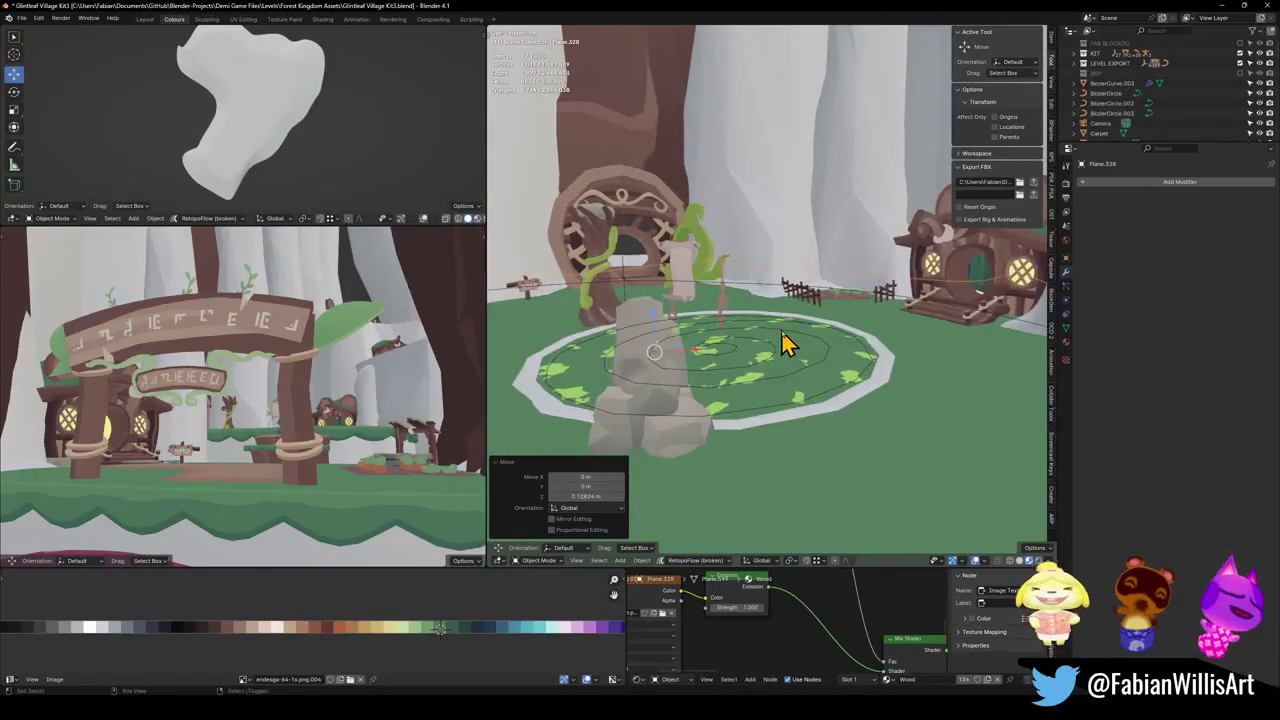
pyautogui.moveTo(754, 286)
pyautogui.mouseDown()
pyautogui.moveTo(754, 309)
pyautogui.moveTo(814, 291)
pyautogui.mouseUp()
pyautogui.press('g')
pyautogui.press('z')
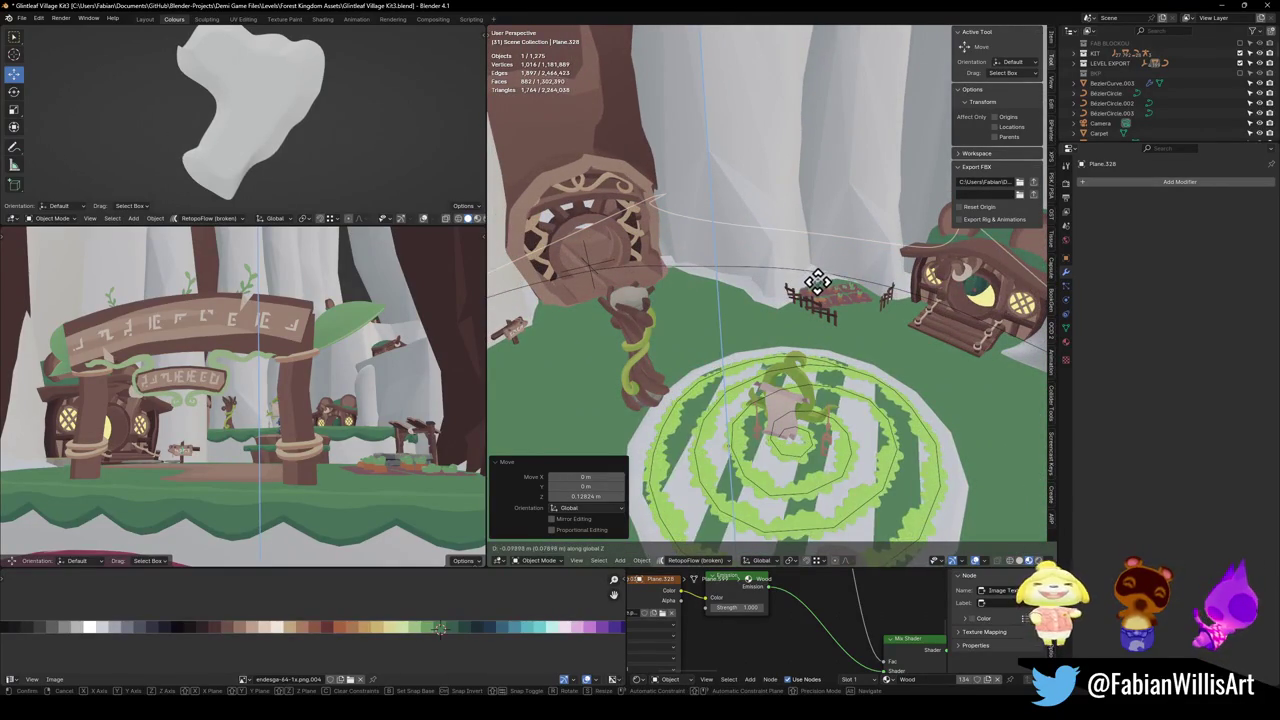
pyautogui.click(814, 294)
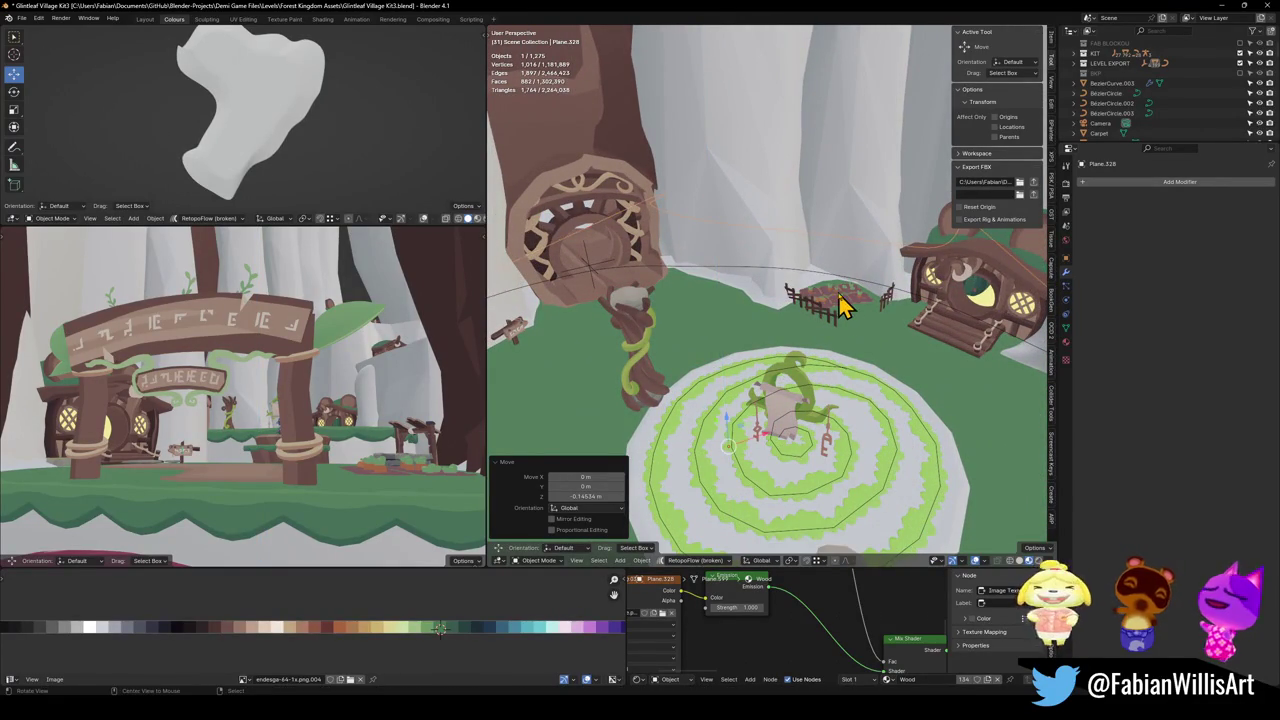
pyautogui.scroll(10, 838, 292)
pyautogui.moveTo(774, 340)
pyautogui.mouseDown()
pyautogui.moveTo(714, 337)
pyautogui.moveTo(646, 374)
pyautogui.moveTo(629, 400)
pyautogui.moveTo(742, 335)
pyautogui.mouseUp()
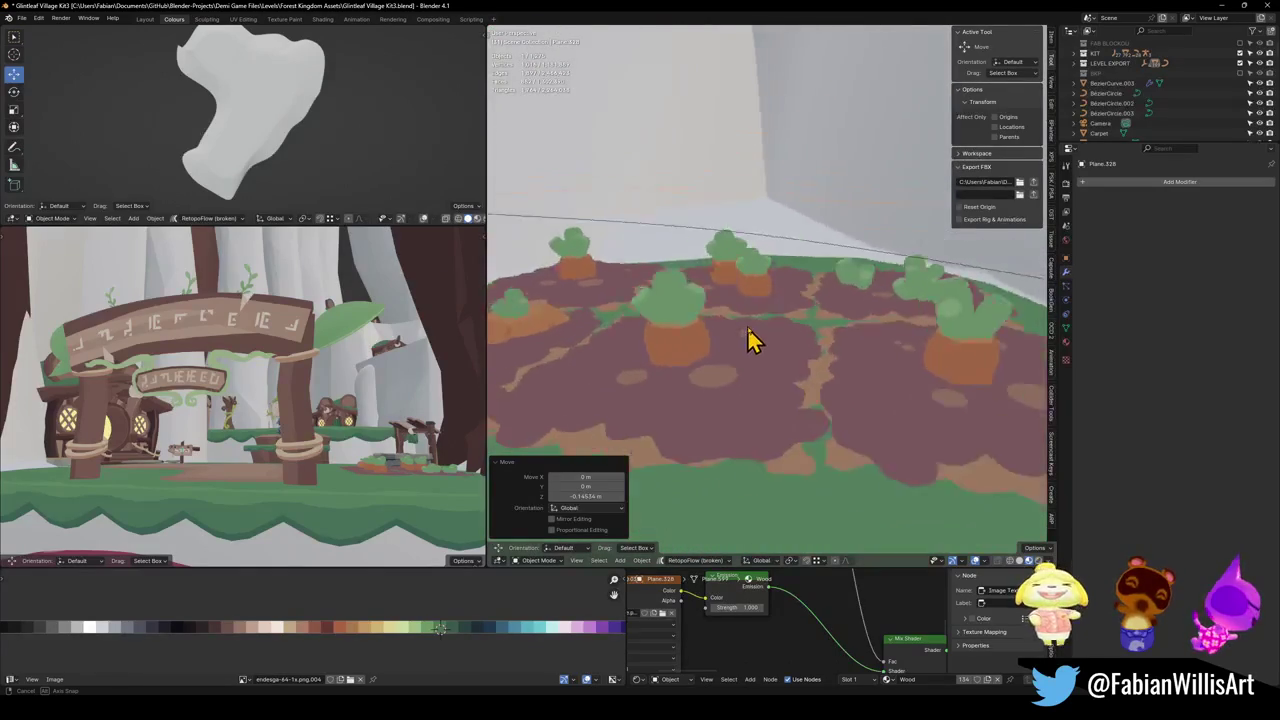
pyautogui.scroll(-6, 742, 335)
pyautogui.scroll(2, 740, 108)
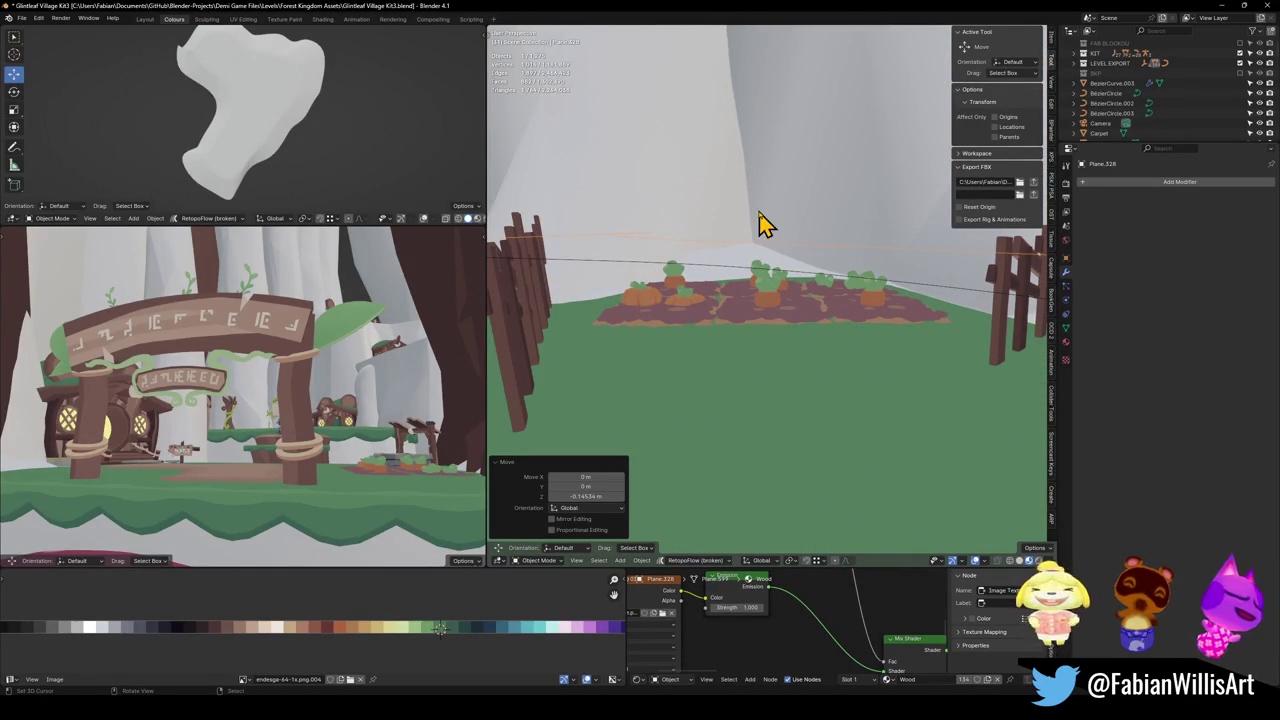
pyautogui.scroll(2, 777, 274)
pyautogui.press('g')
pyautogui.click(832, 293)
pyautogui.scroll(-5, 835, 300)
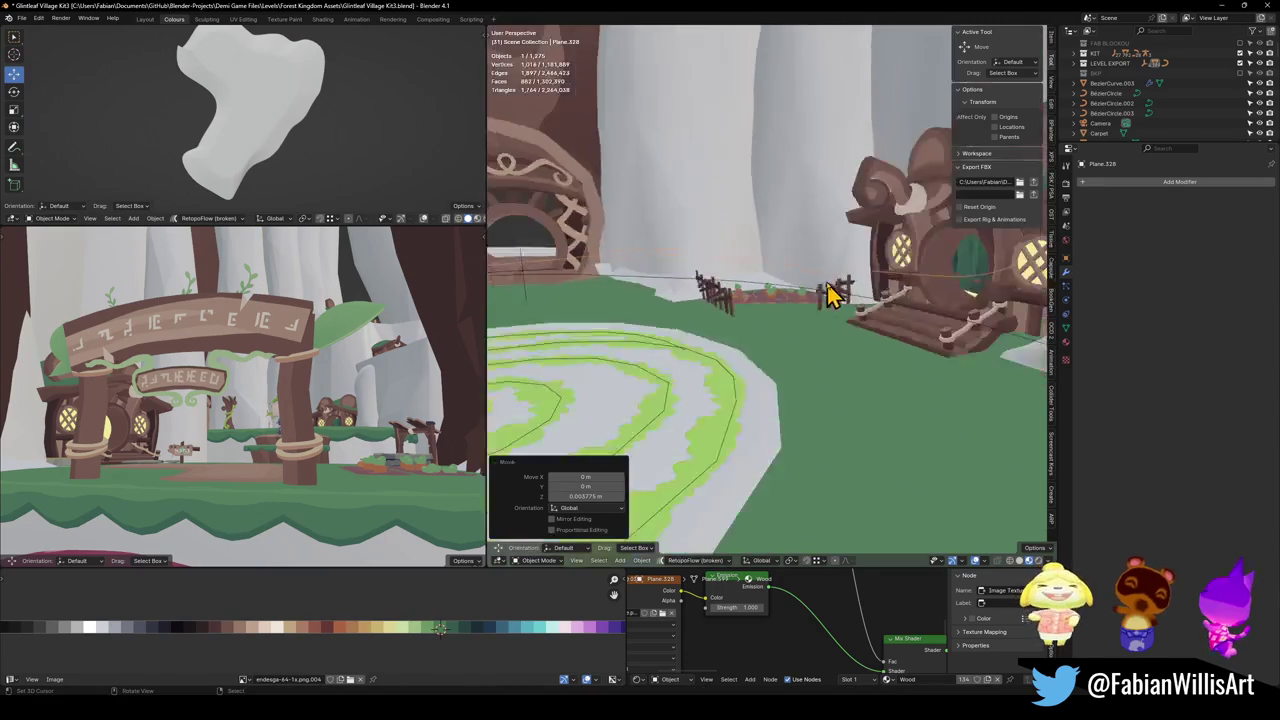
pyautogui.scroll(-4, 837, 309)
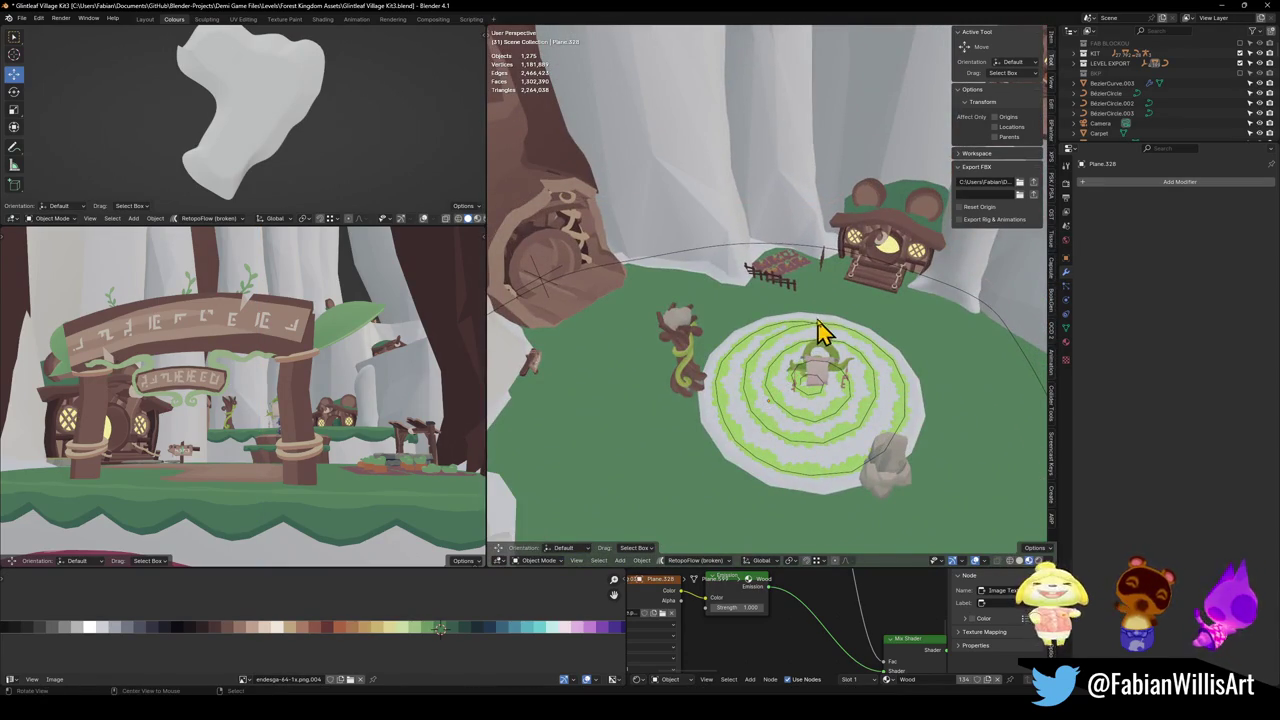
pyautogui.moveTo(743, 357)
pyautogui.mouseDown()
pyautogui.moveTo(765, 328)
pyautogui.moveTo(817, 331)
pyautogui.moveTo(791, 329)
pyautogui.mouseUp()
pyautogui.press('Tab')
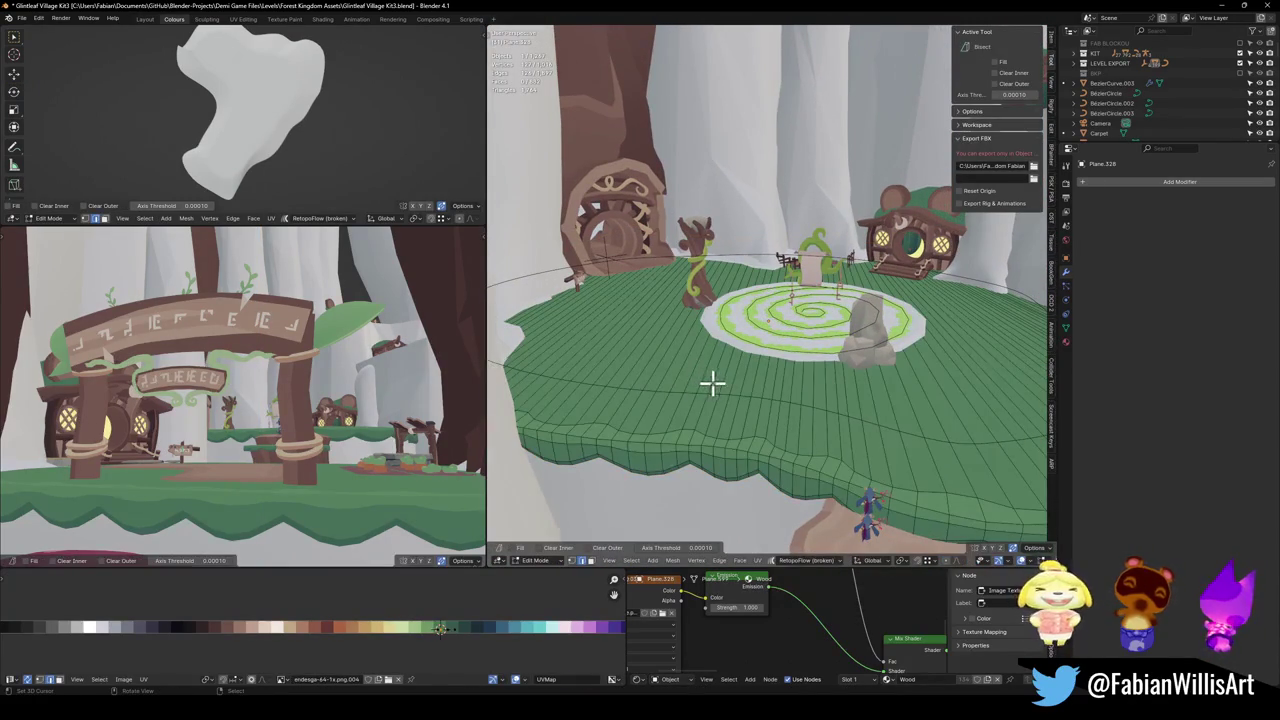
# Orbit up to look down on the ground plane's mesh from above.
pyautogui.moveTo(723, 366); pyautogui.dragTo(713, 380)
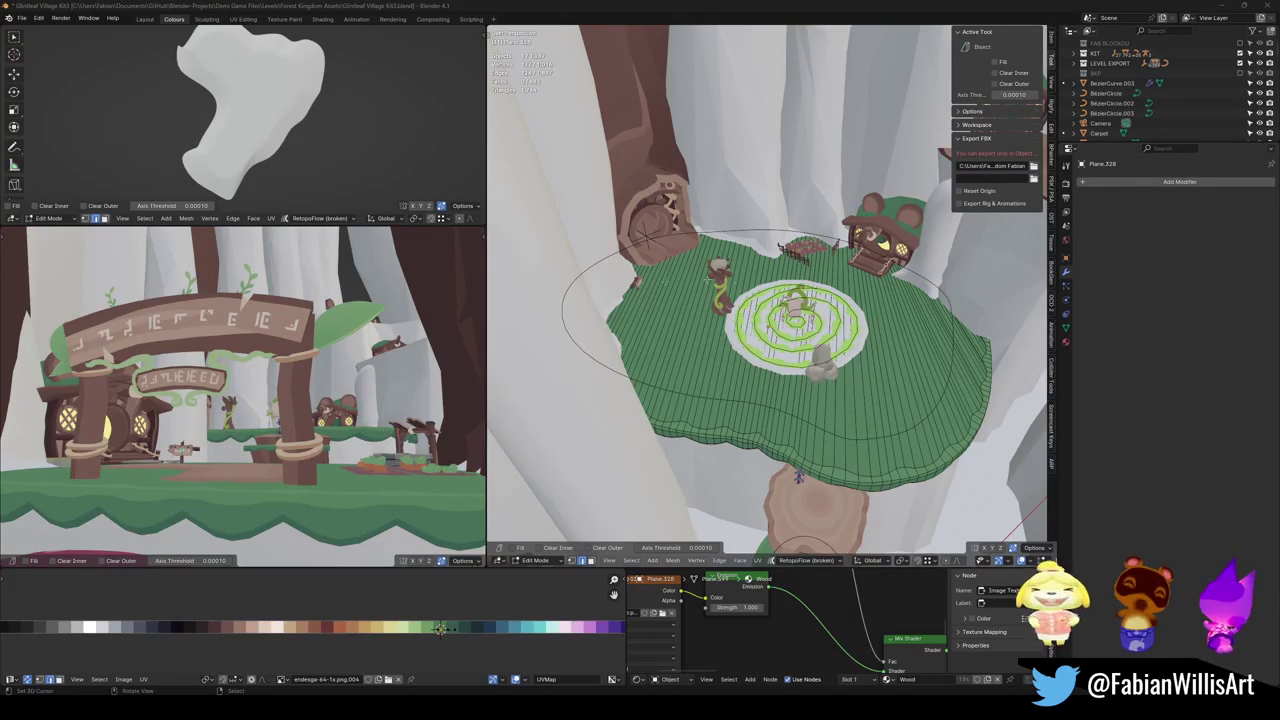
pyautogui.scroll(3, 763, 345)
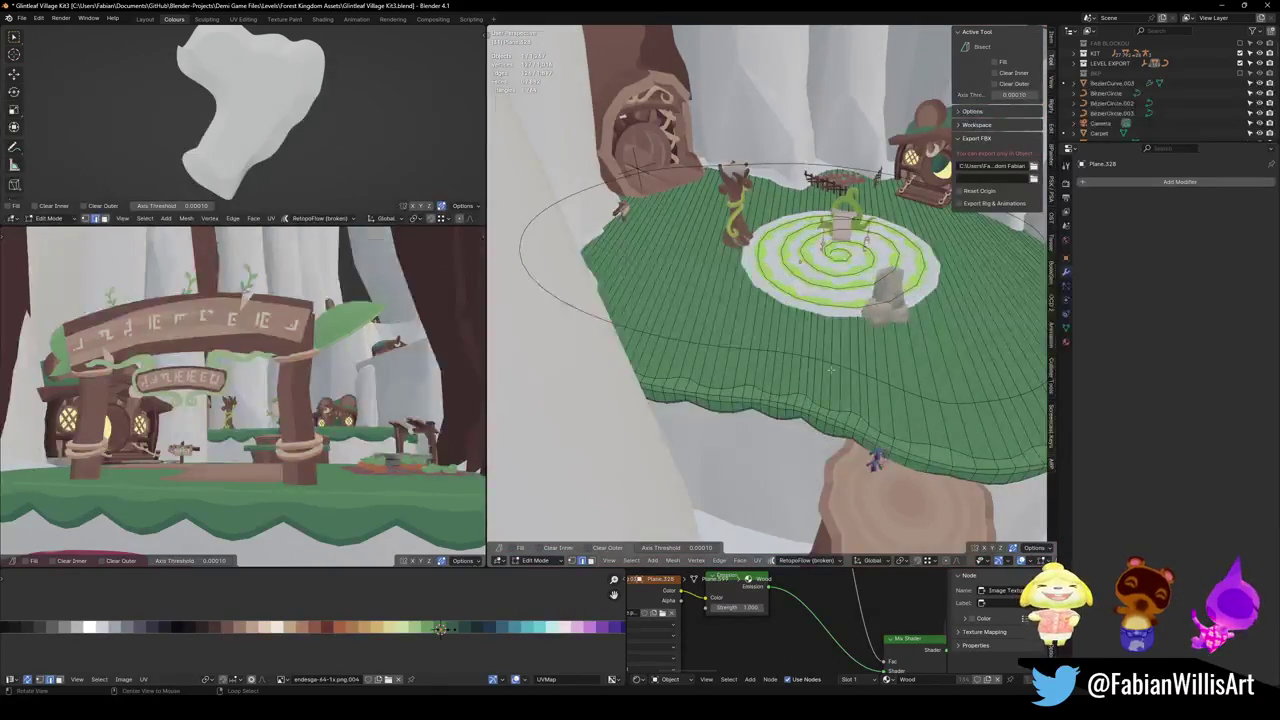
# Save the village file, then select and delete the ground plane's inner radial faces.
pyautogui.scroll(2, 763, 345)
pyautogui.hotkey('ctrl', 's')
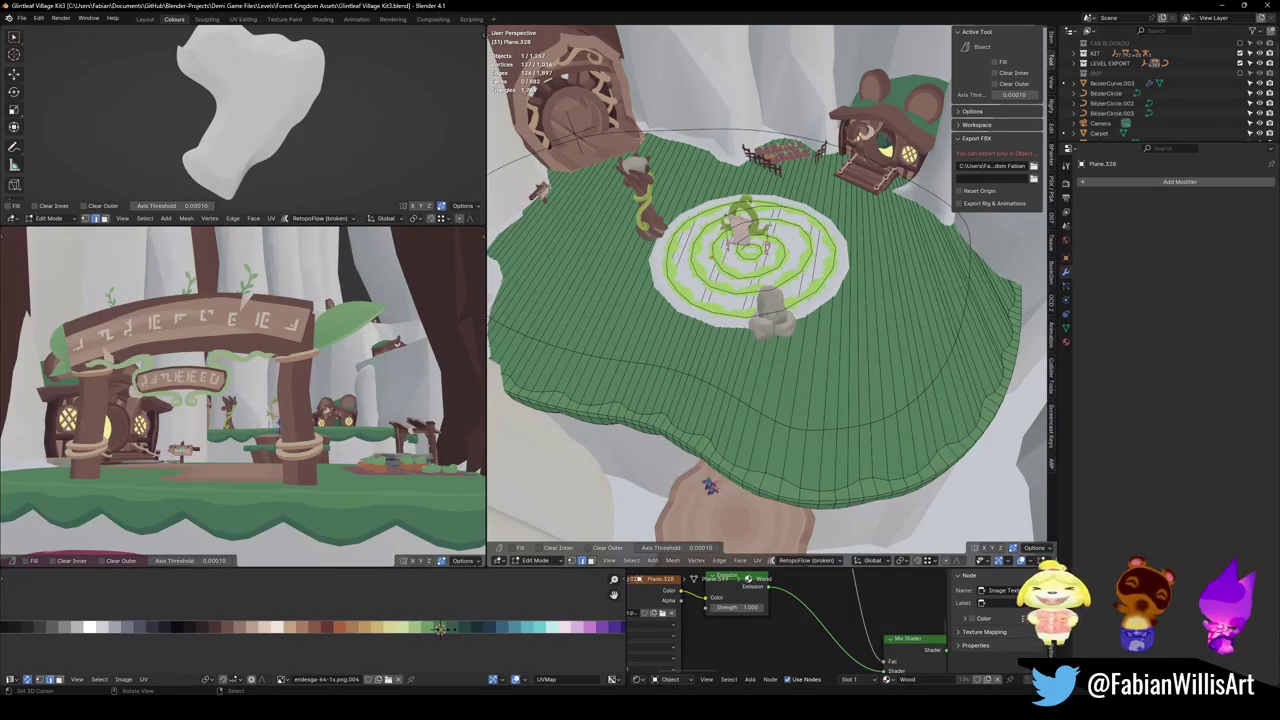
pyautogui.press('l')
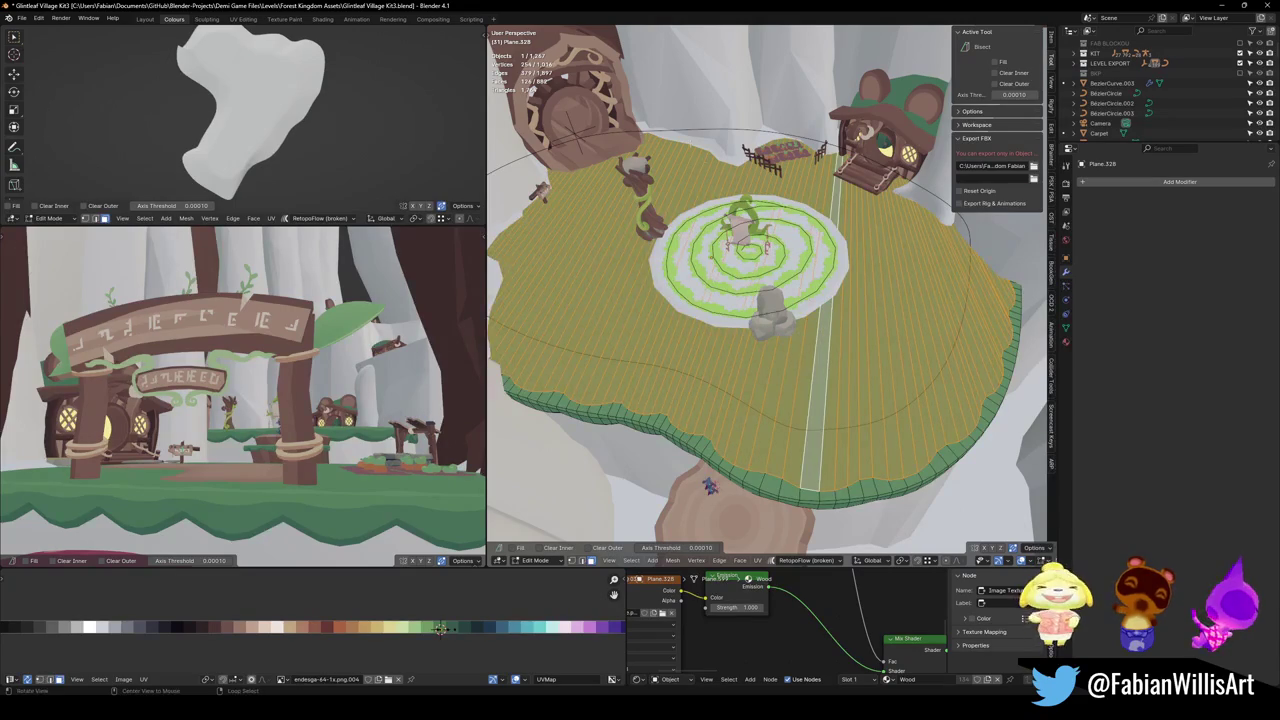
pyautogui.moveTo(760, 430)
pyautogui.mouseDown()
pyautogui.moveTo(819, 379)
pyautogui.moveTo(797, 385)
pyautogui.mouseUp()
pyautogui.press('x')
pyautogui.click(797, 380)
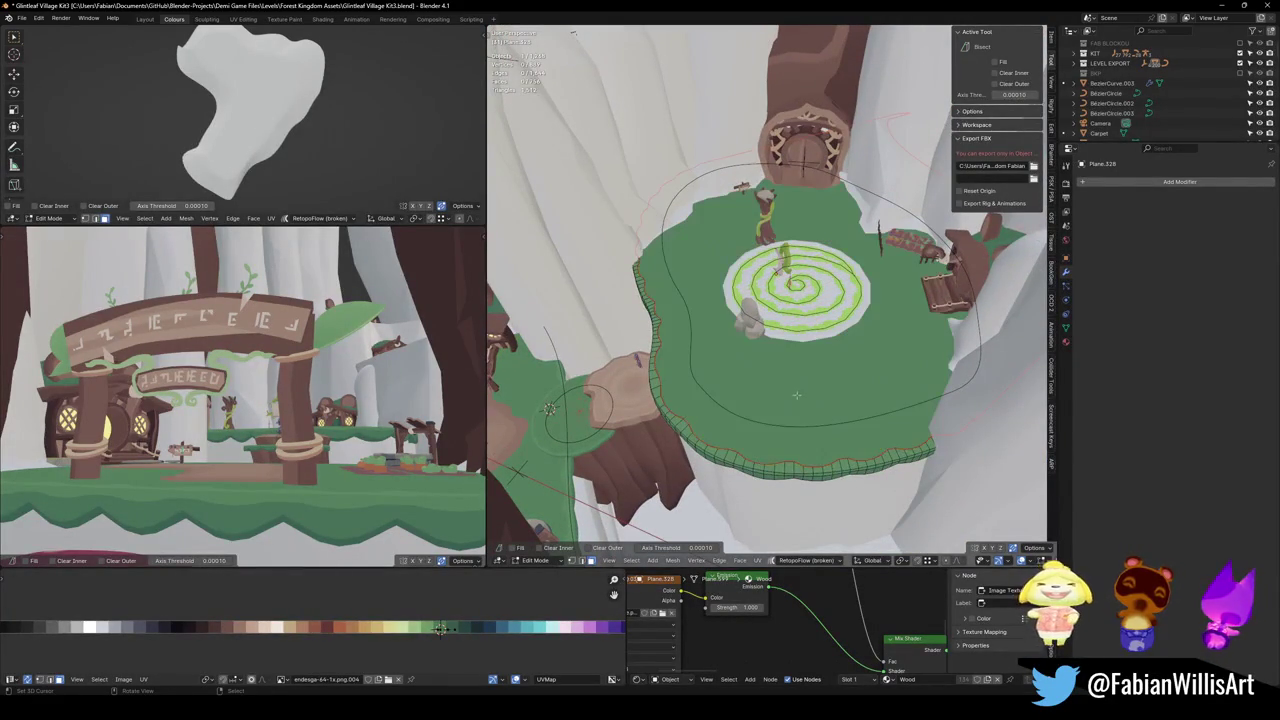
# Fill the ground's hole with a single face and add a first set of centred loop cuts.
pyautogui.press('f')
pyautogui.hotkey('ctrl', 'r')
pyautogui.scroll(4, 874, 357)
pyautogui.click(874, 357)
pyautogui.rightClick(874, 357)
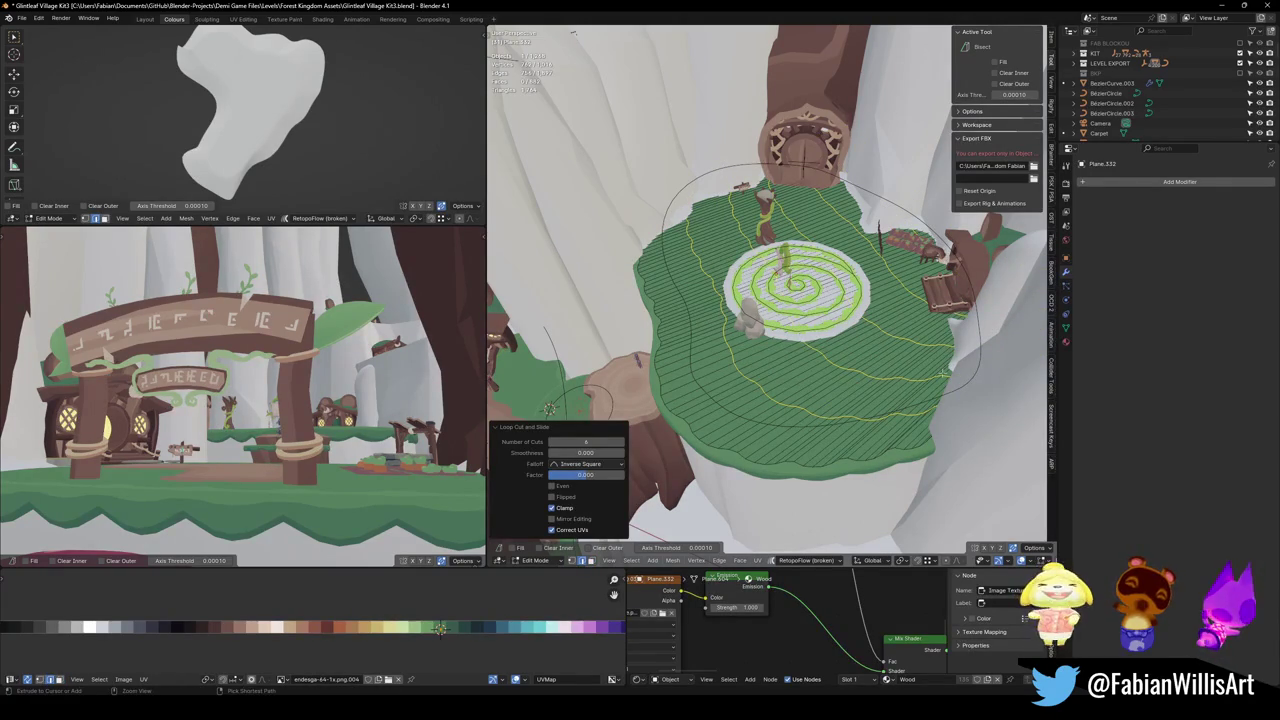
# Add 14 centred loop cuts across the new top face.
pyautogui.hotkey('ctrl', 'r')
pyautogui.scroll(5, 853, 362)
pyautogui.scroll(2, 853, 361)
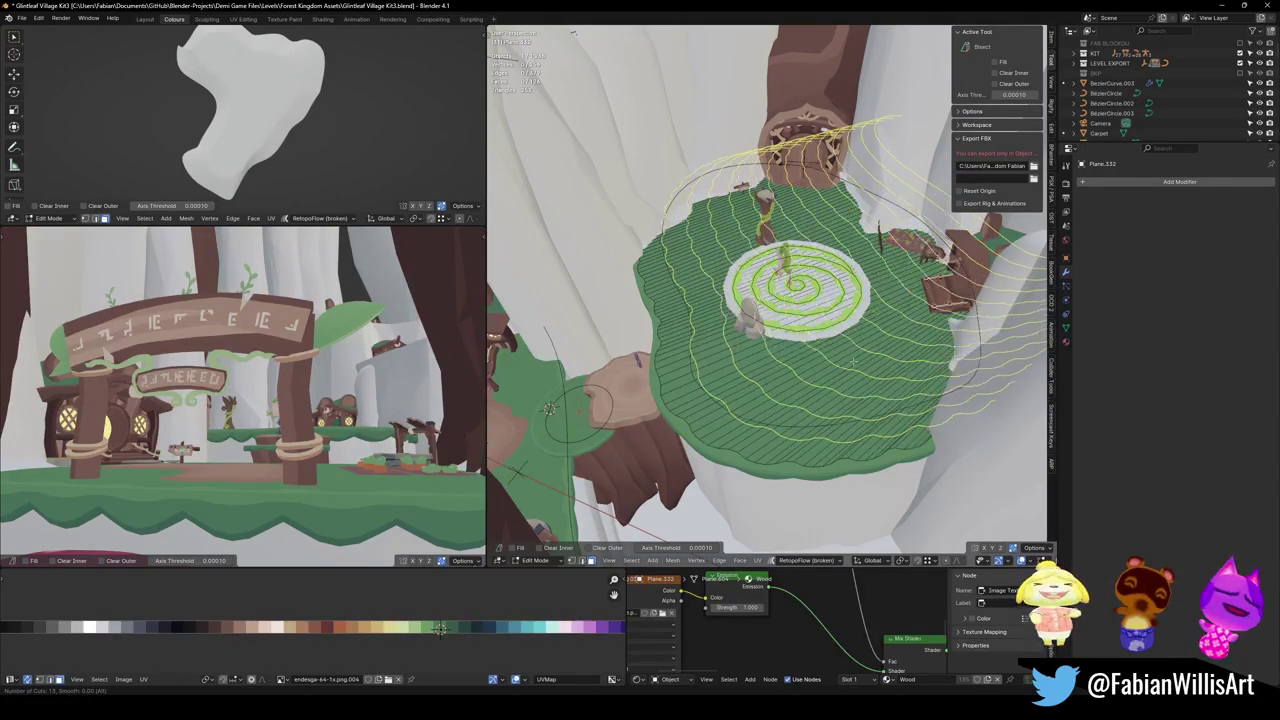
pyautogui.scroll(1, 853, 362)
pyautogui.click(853, 362)
pyautogui.rightClick(853, 362)
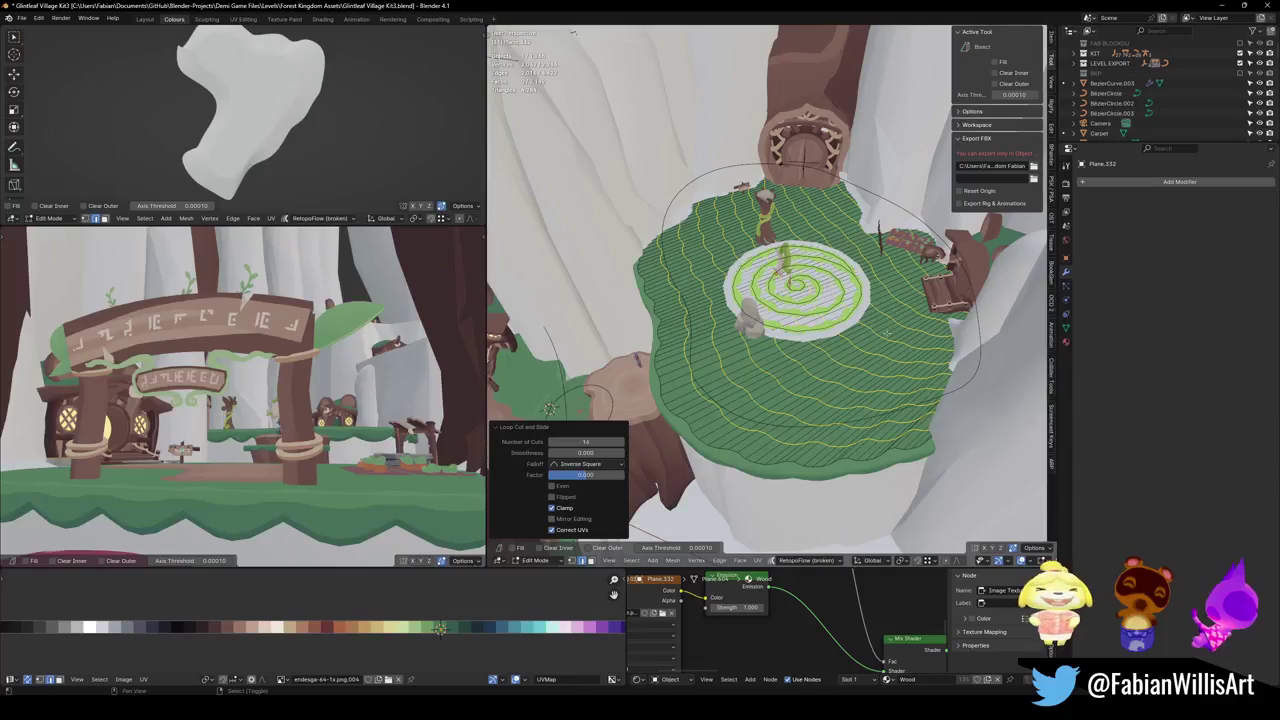
pyautogui.scroll(1, 981, 219)
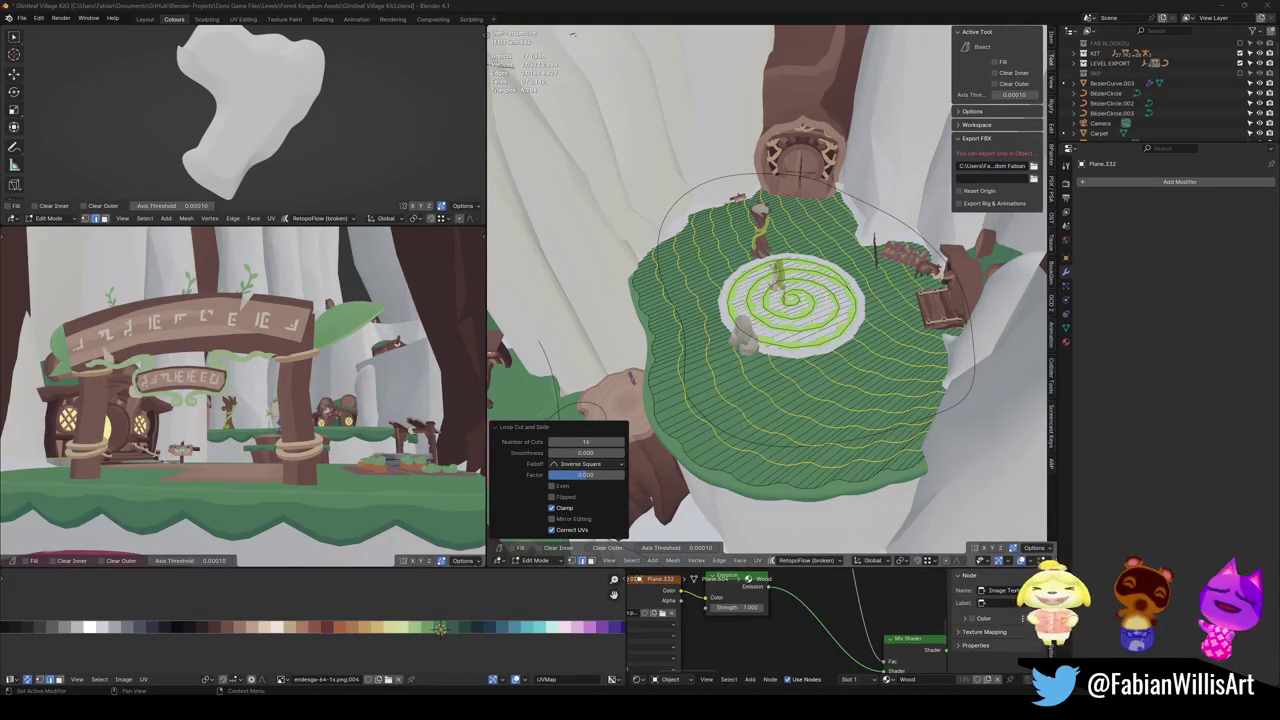
# Return to Object Mode, save the village file, and inspect the finished ground island.
pyautogui.press('Tab')
pyautogui.scroll(3, 824, 362)
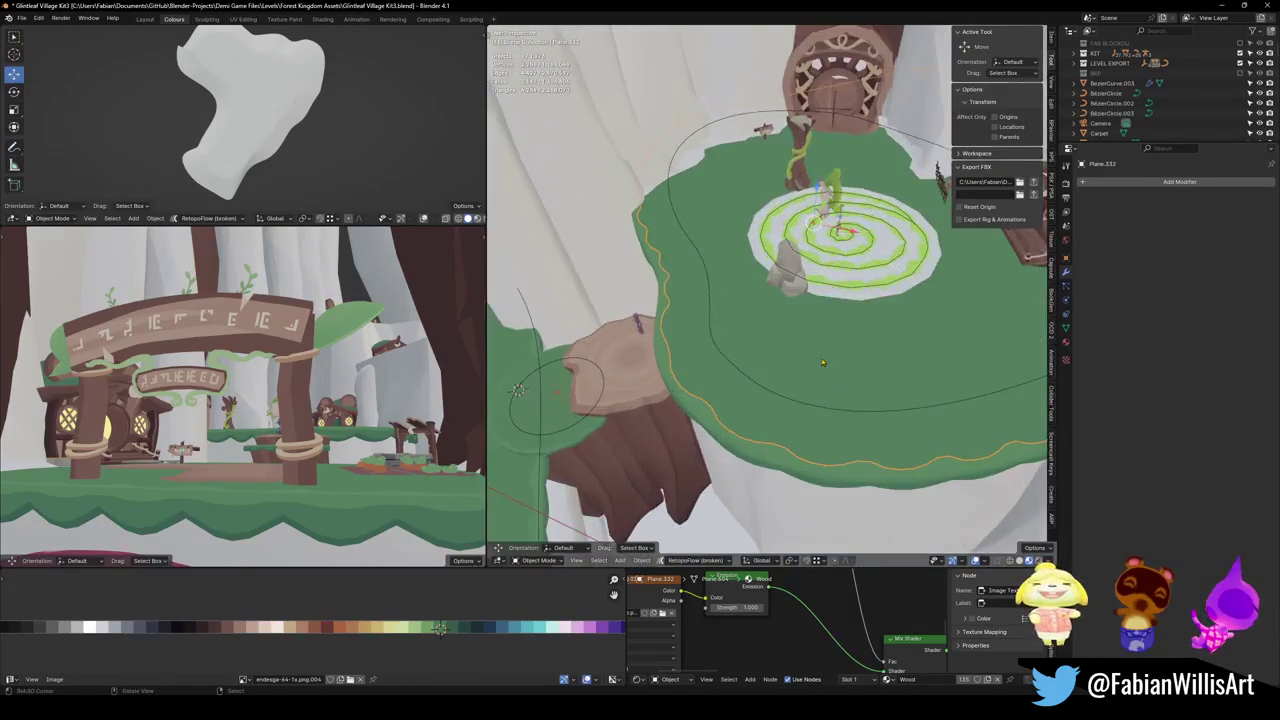
pyautogui.hotkey('ctrl', 'z')
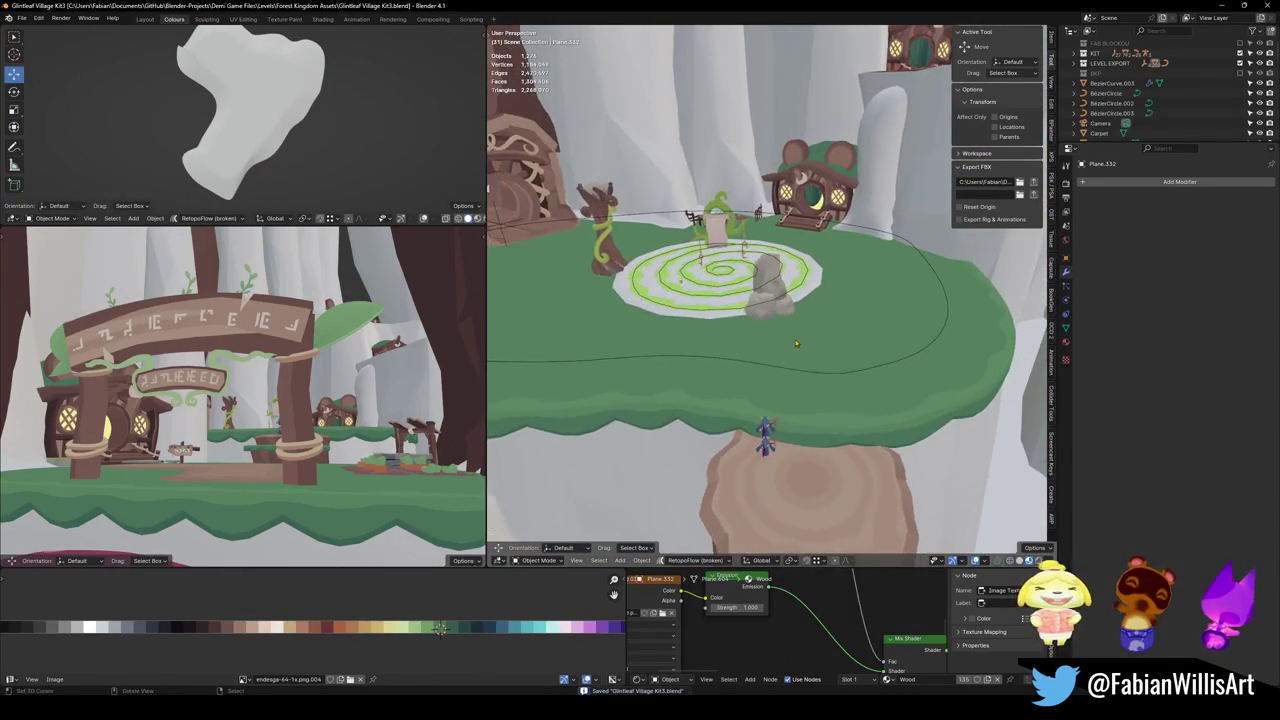
pyautogui.scroll(-3, 797, 345)
pyautogui.click(831, 352)
pyautogui.hotkey('alt', 'a')
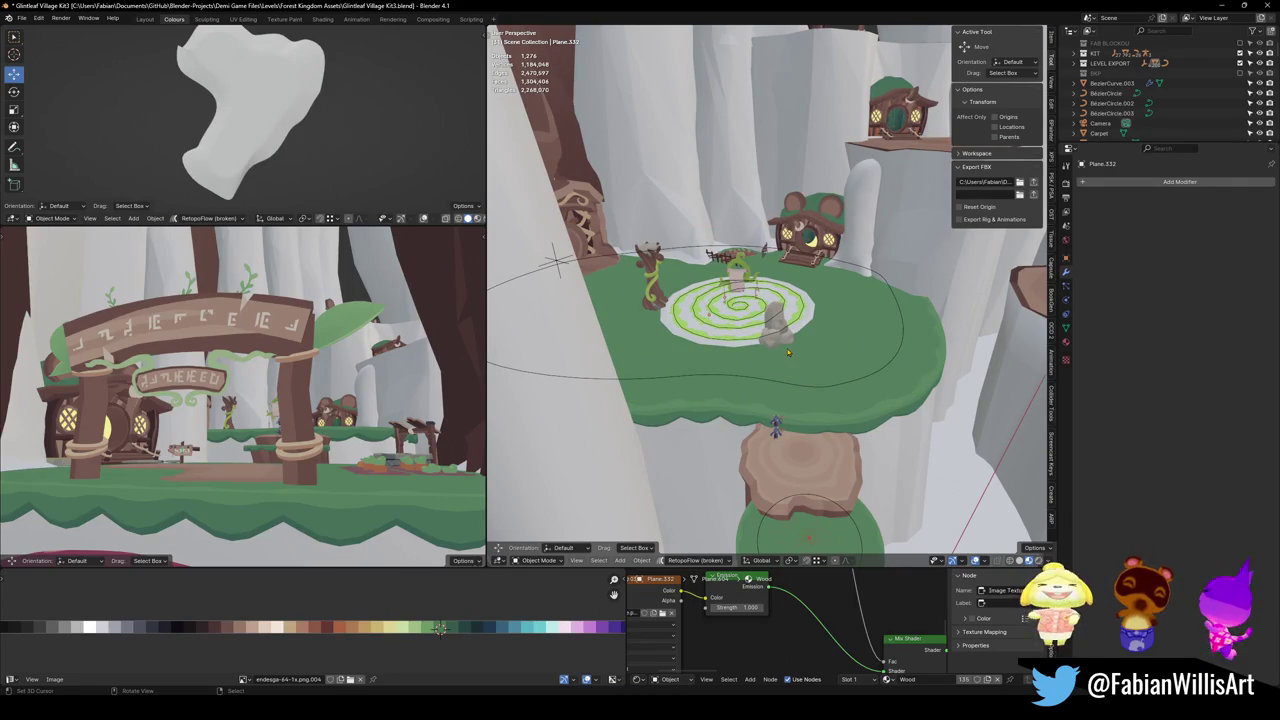
pyautogui.scroll(10, 789, 352)
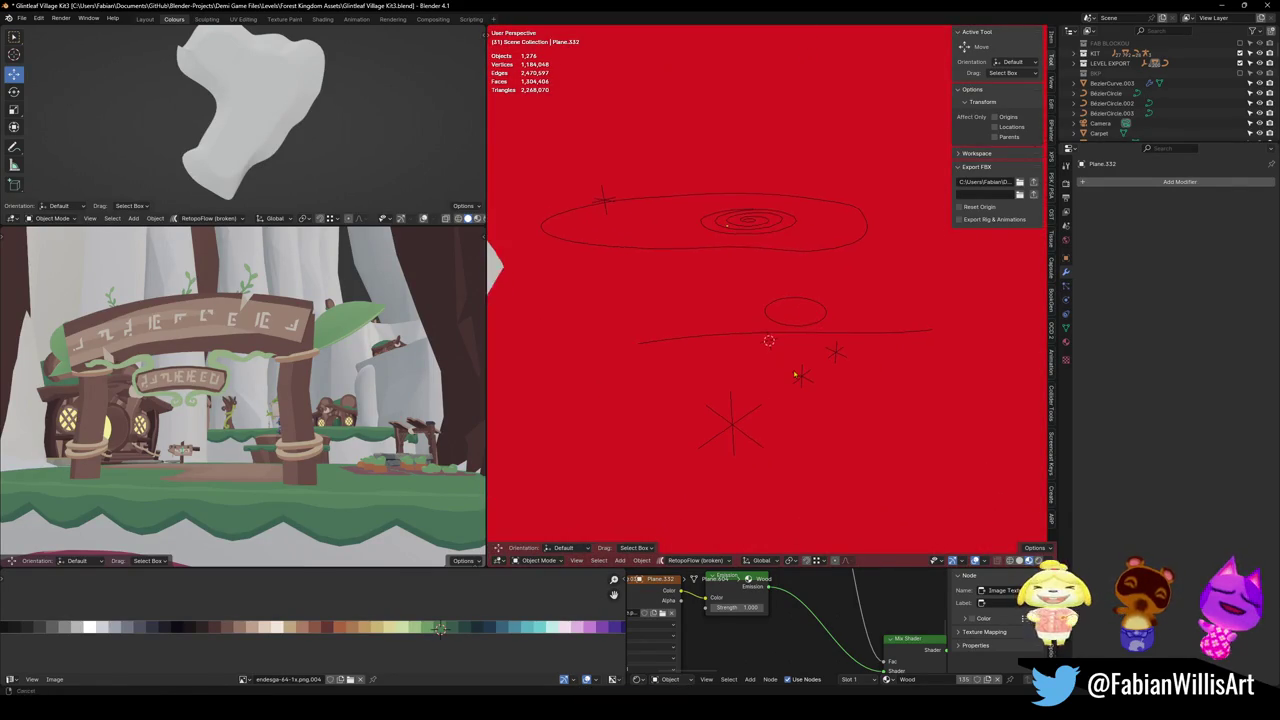
pyautogui.scroll(-10, 790, 340)
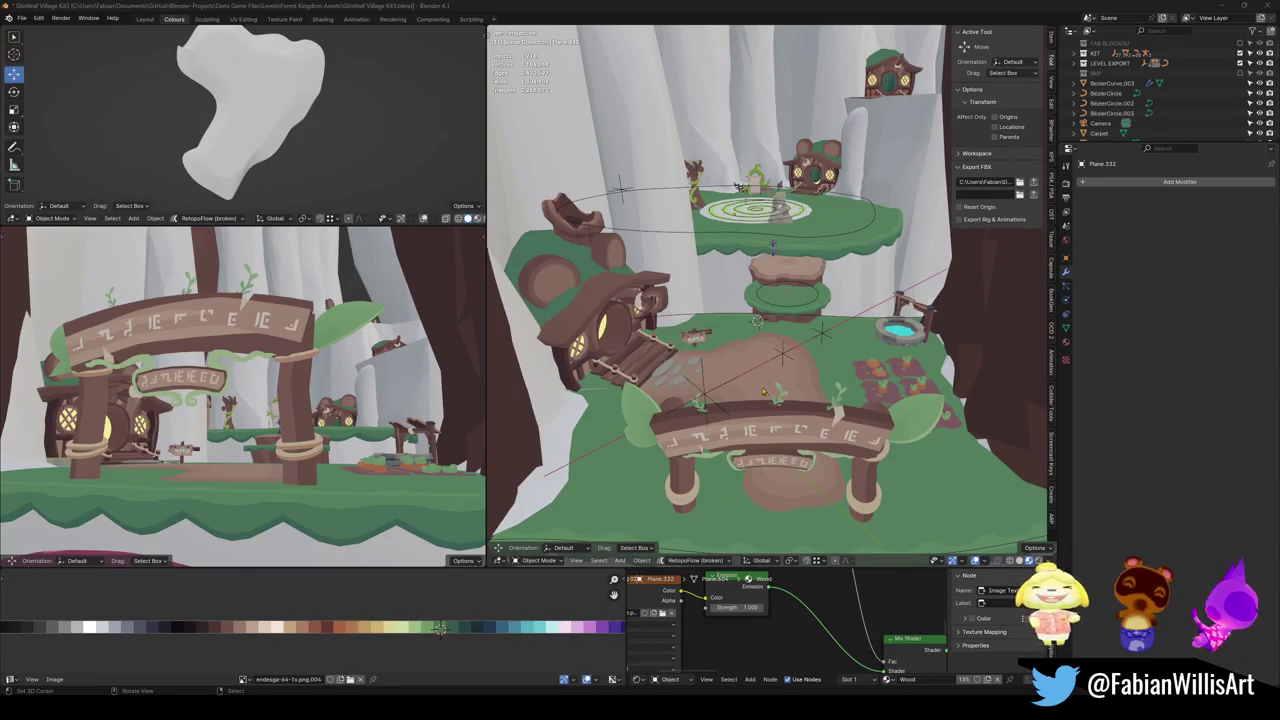
pyautogui.click(700, 403)
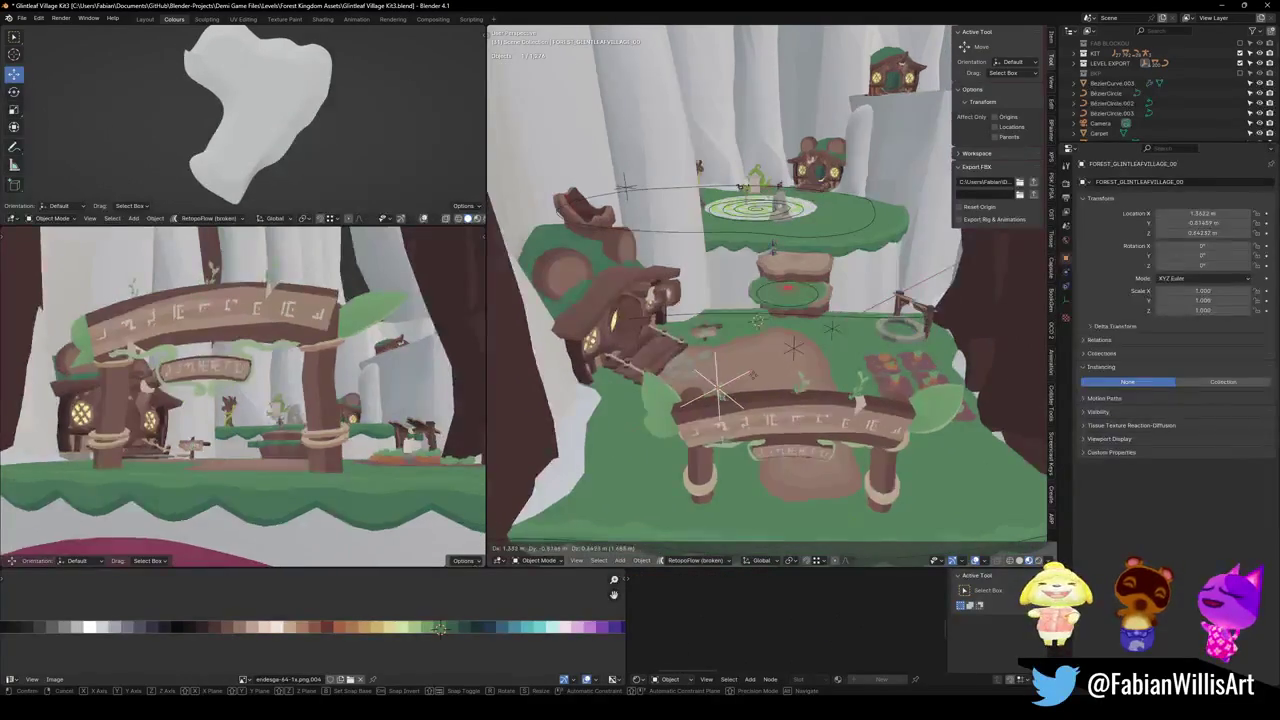
# Save the village file, select every object, and switch to Unity to import FOREST_GLINTLEAFVILLAGE_00.fbx.
pyautogui.press('r')
pyautogui.rightClick(754, 238)
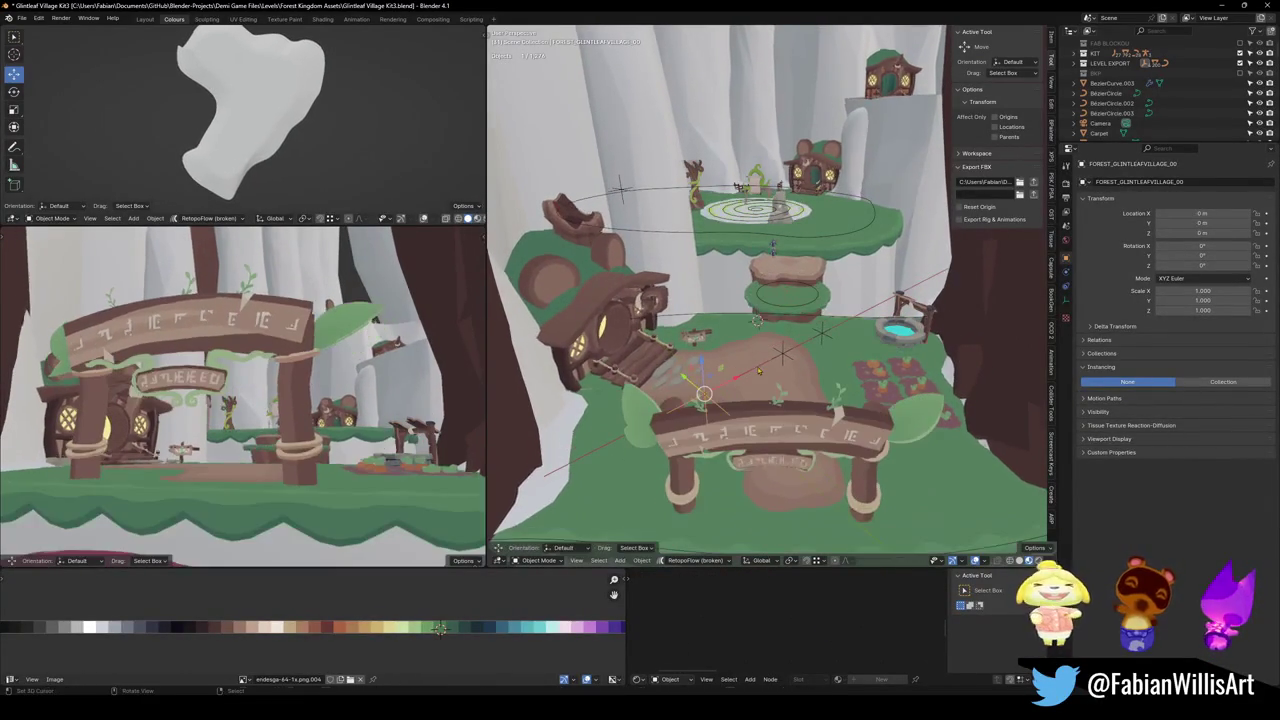
pyautogui.keyDown('alt'); pyautogui.middleClick(754, 238); pyautogui.keyUp('alt')
pyautogui.scroll(5, 754, 238)
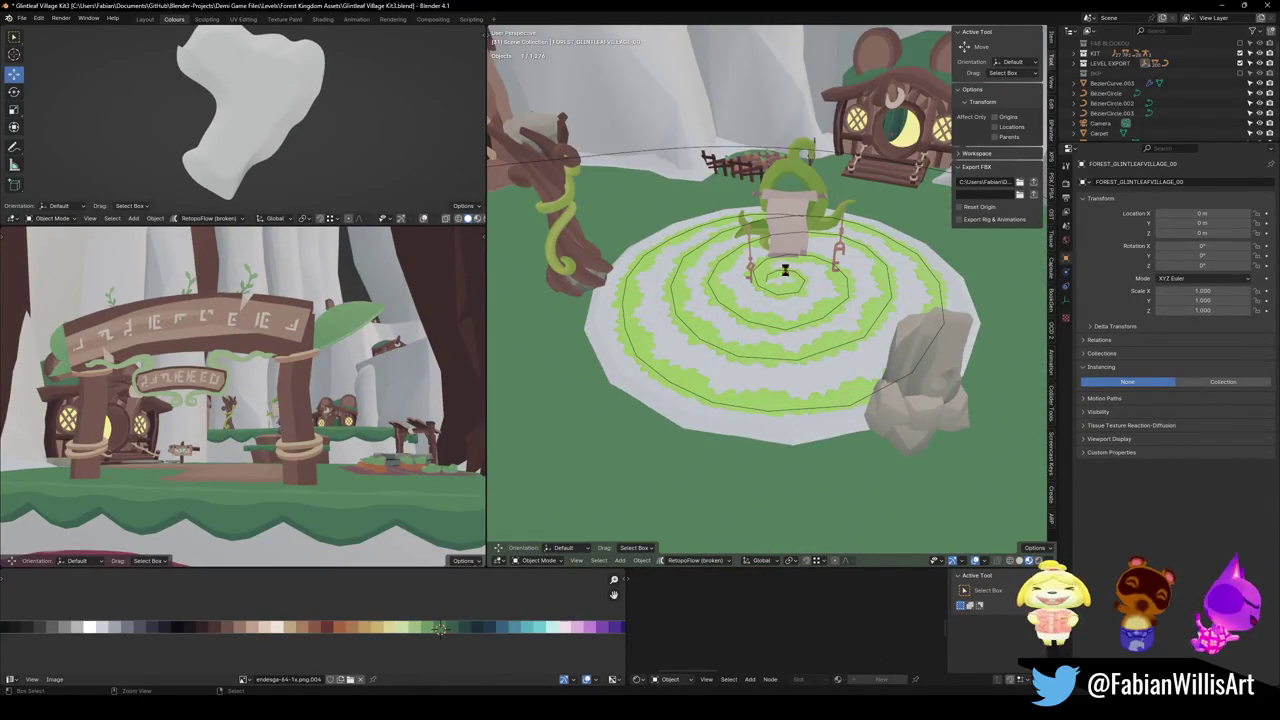
pyautogui.hotkey('ctrl', 's')
pyautogui.scroll(-5, 780, 300)
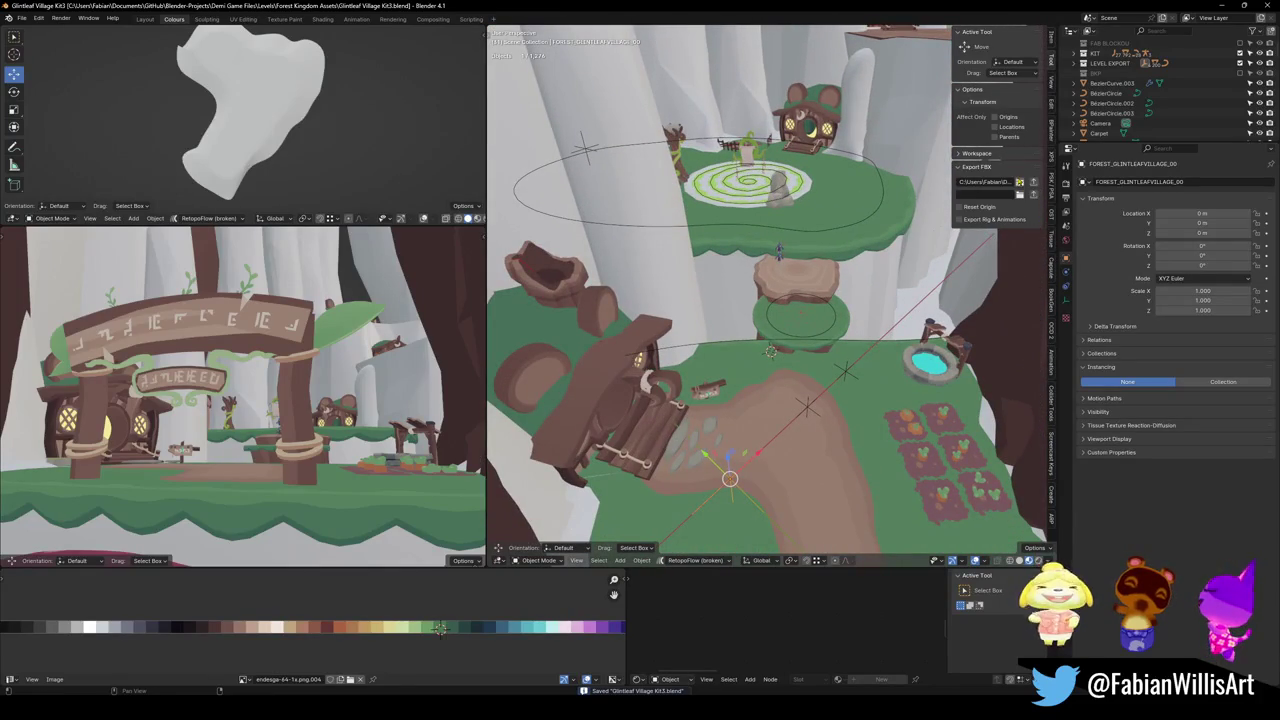
pyautogui.press('a')
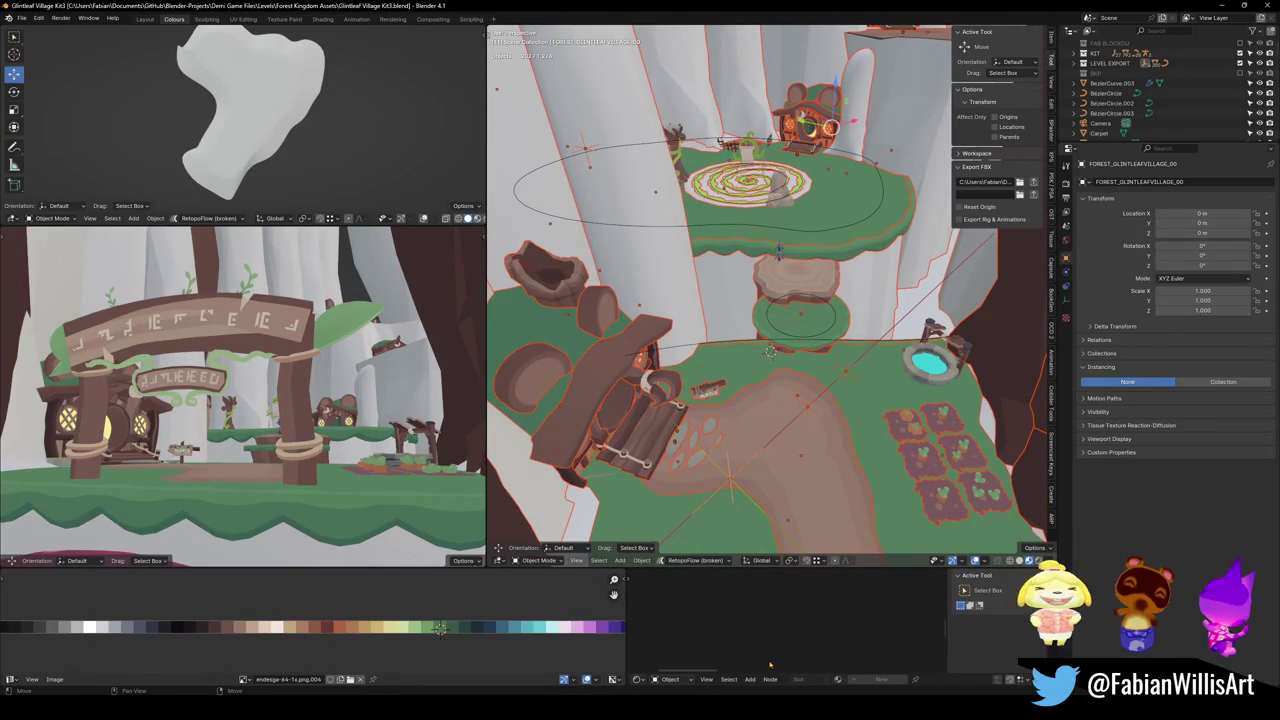
pyautogui.hotkey('alt', 'Tab')
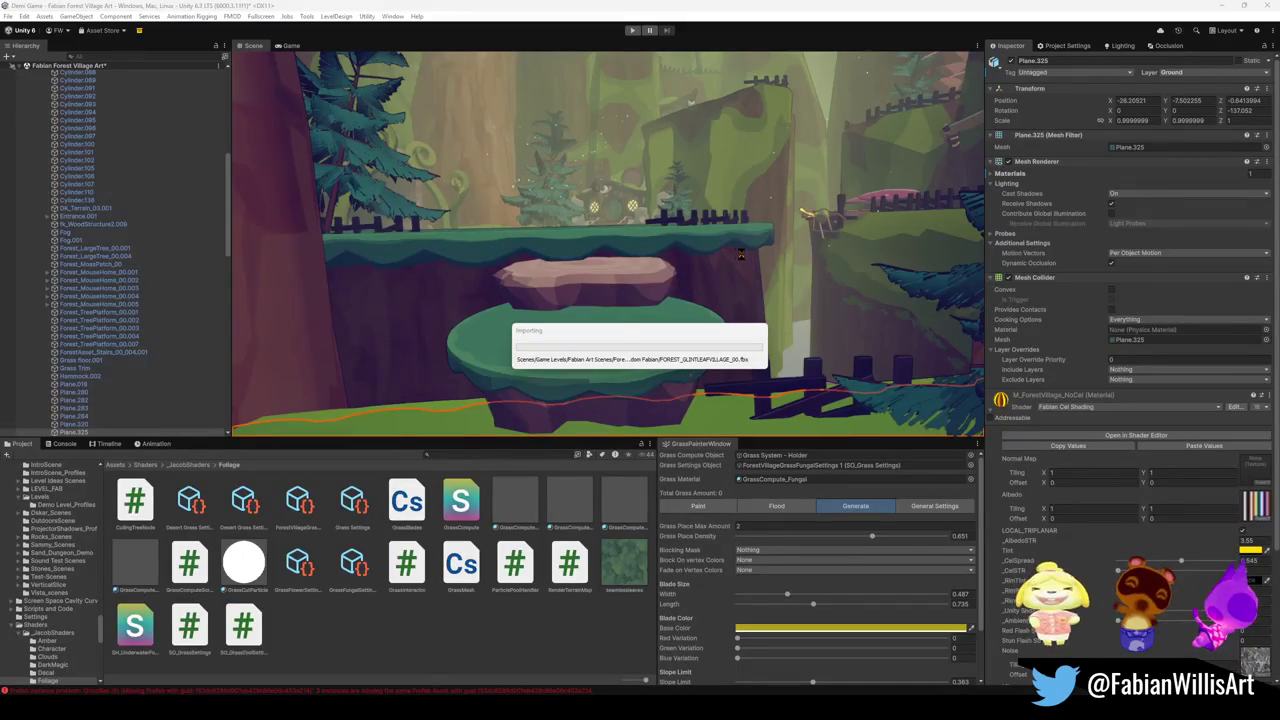
# Zoom and frame the selected spiral grass plane in the Scene view.
pyautogui.scroll(5, 774, 311)
pyautogui.press('f')
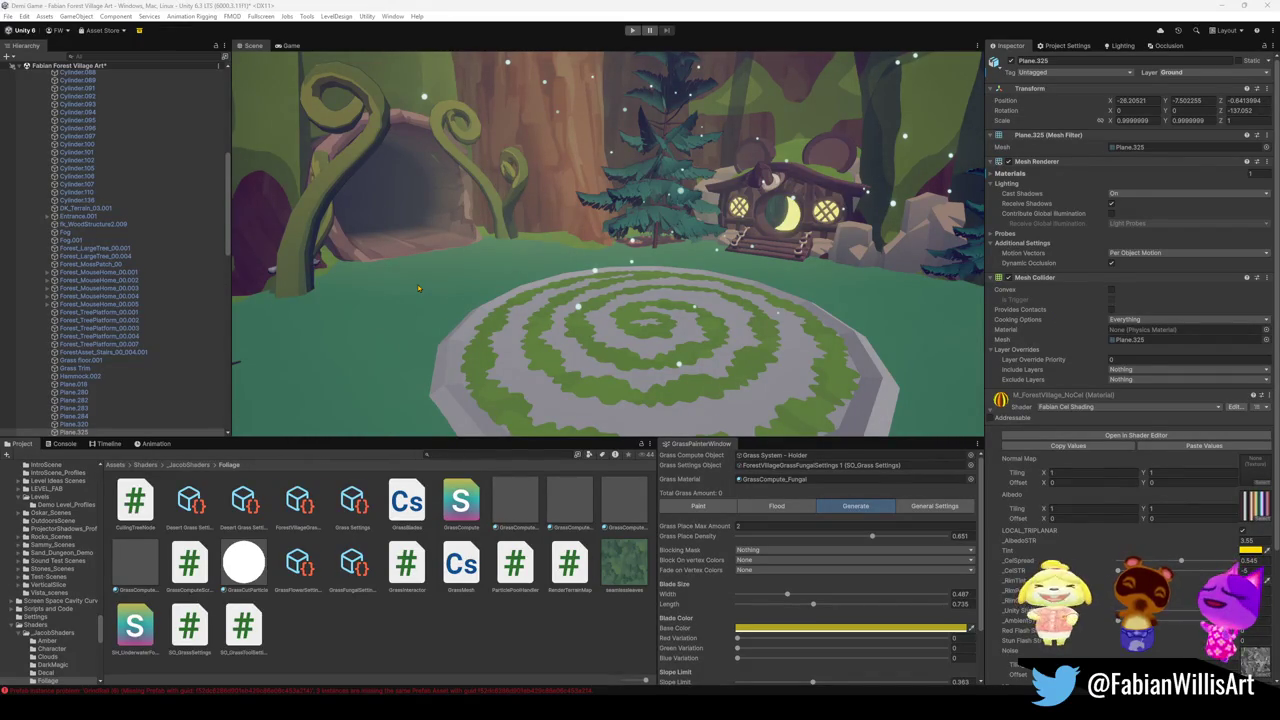
# Fly out over the spiral and select the ground mesh Plane.325 beside the mushroom house.
pyautogui.moveTo(689, 249)
pyautogui.mouseDown()
pyautogui.moveTo(813, 333)
pyautogui.moveTo(844, 320)
pyautogui.moveTo(556, 281)
pyautogui.mouseUp()
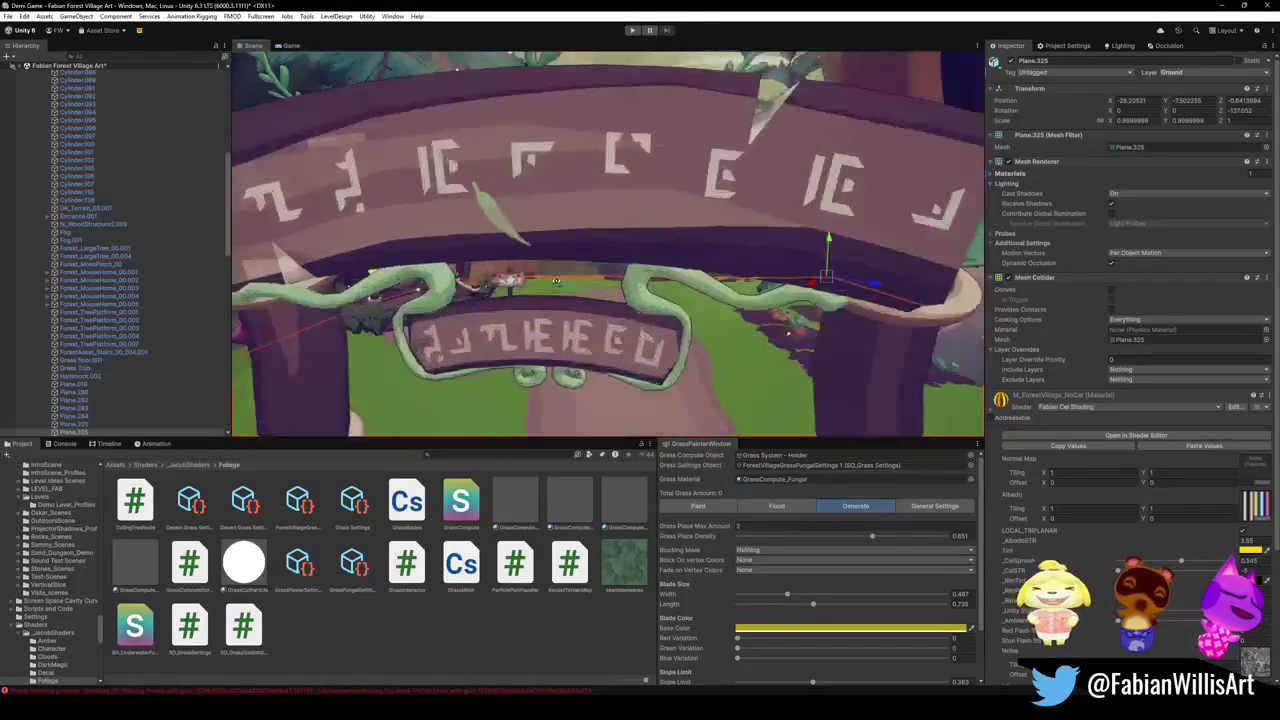
pyautogui.click(419, 621)
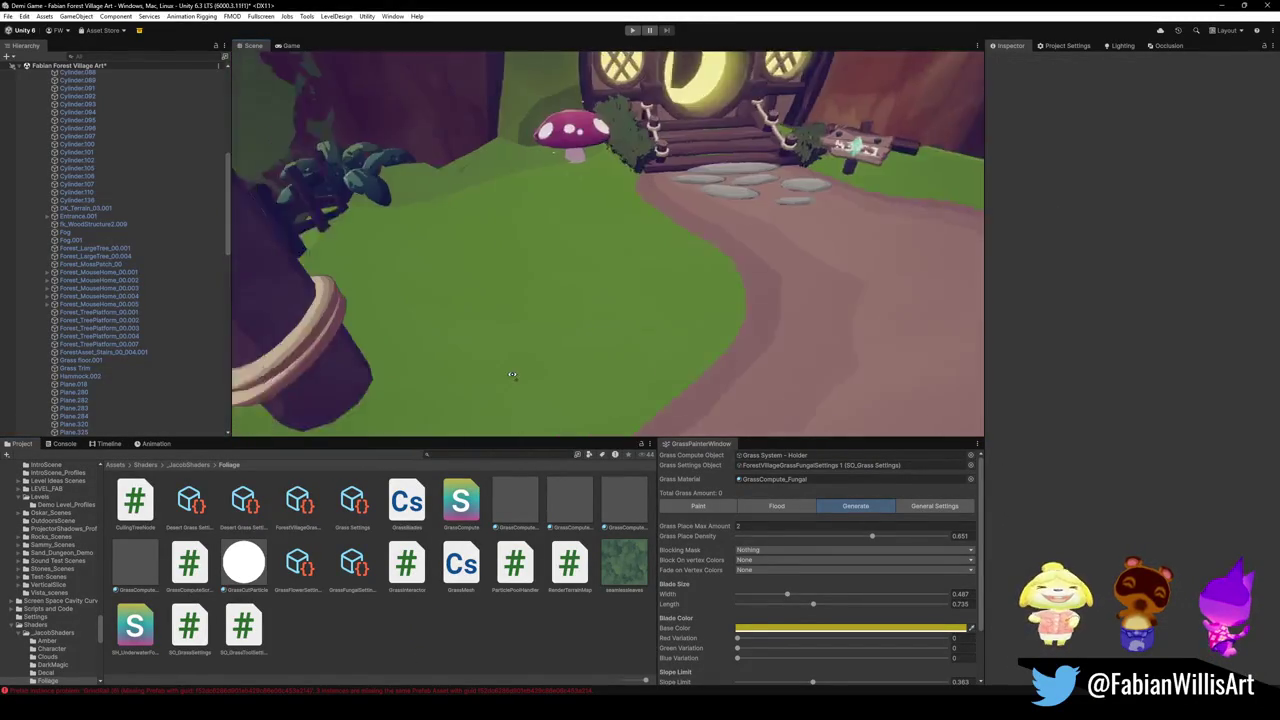
pyautogui.click(619, 352)
pyautogui.click(618, 358)
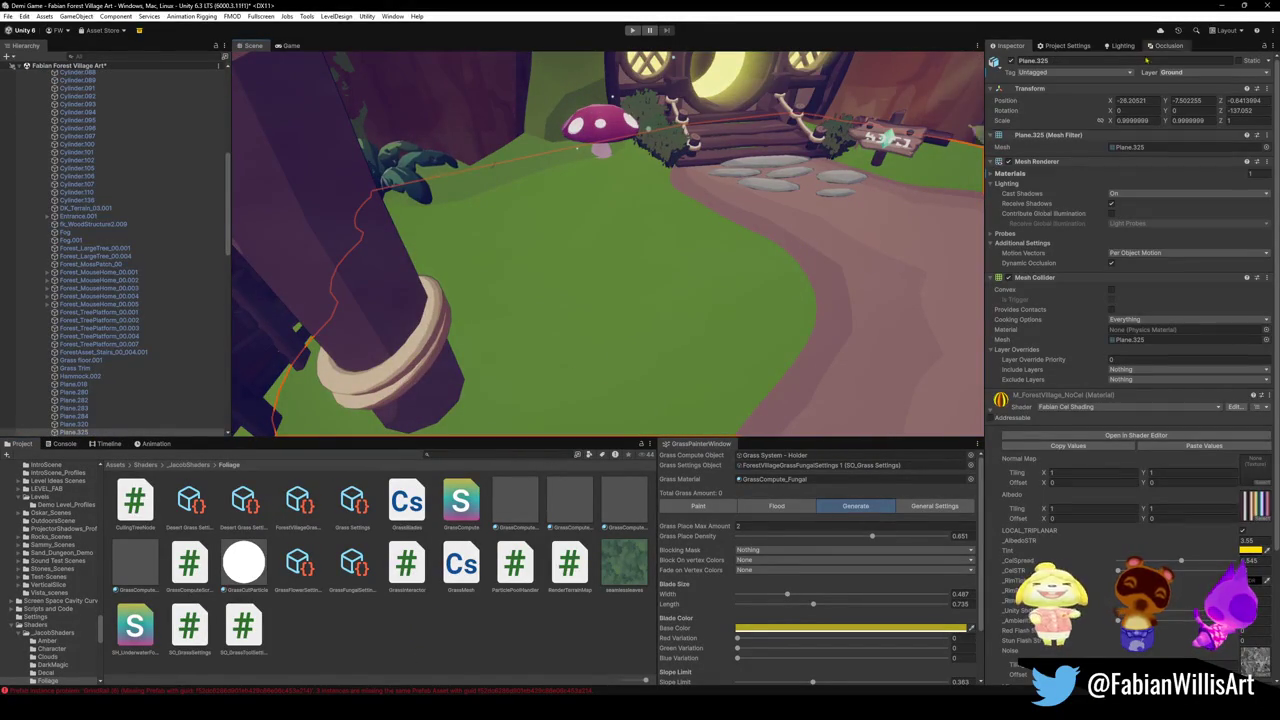
# Switch the Grass Painter to Paint mode.
pyautogui.scroll(-5, 157, 345)
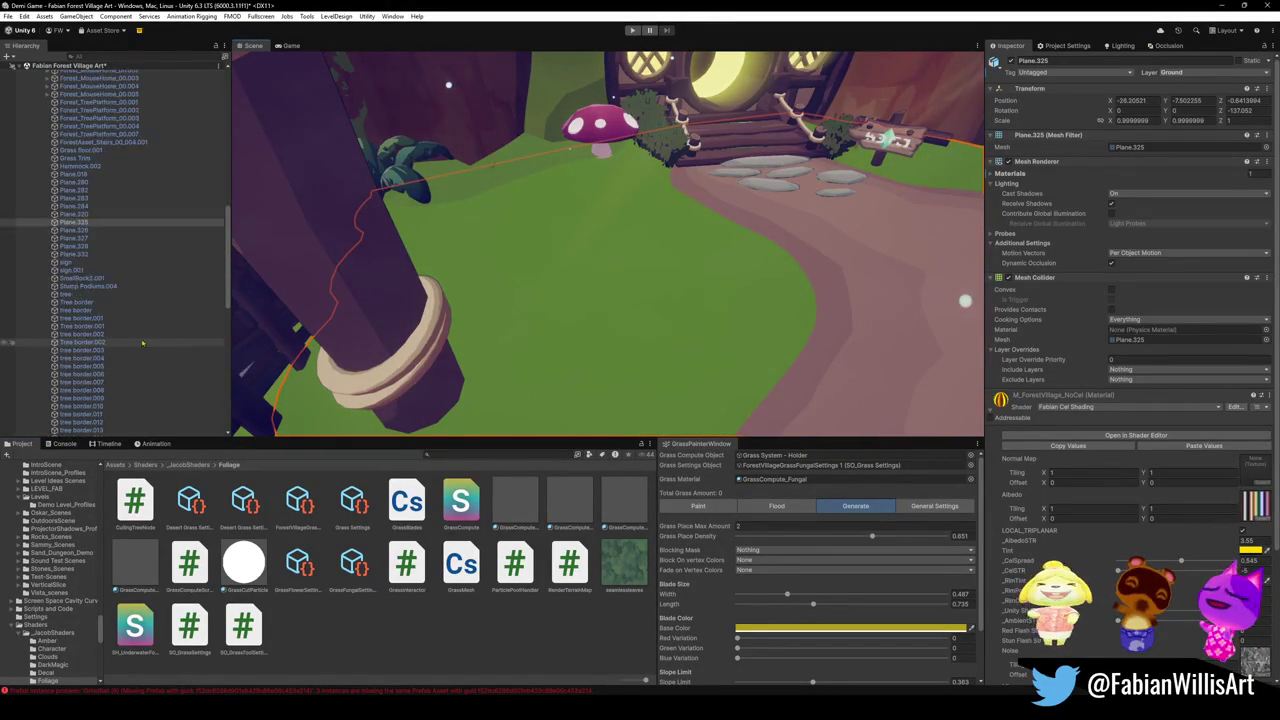
pyautogui.scroll(-10, 157, 345)
pyautogui.click(698, 505)
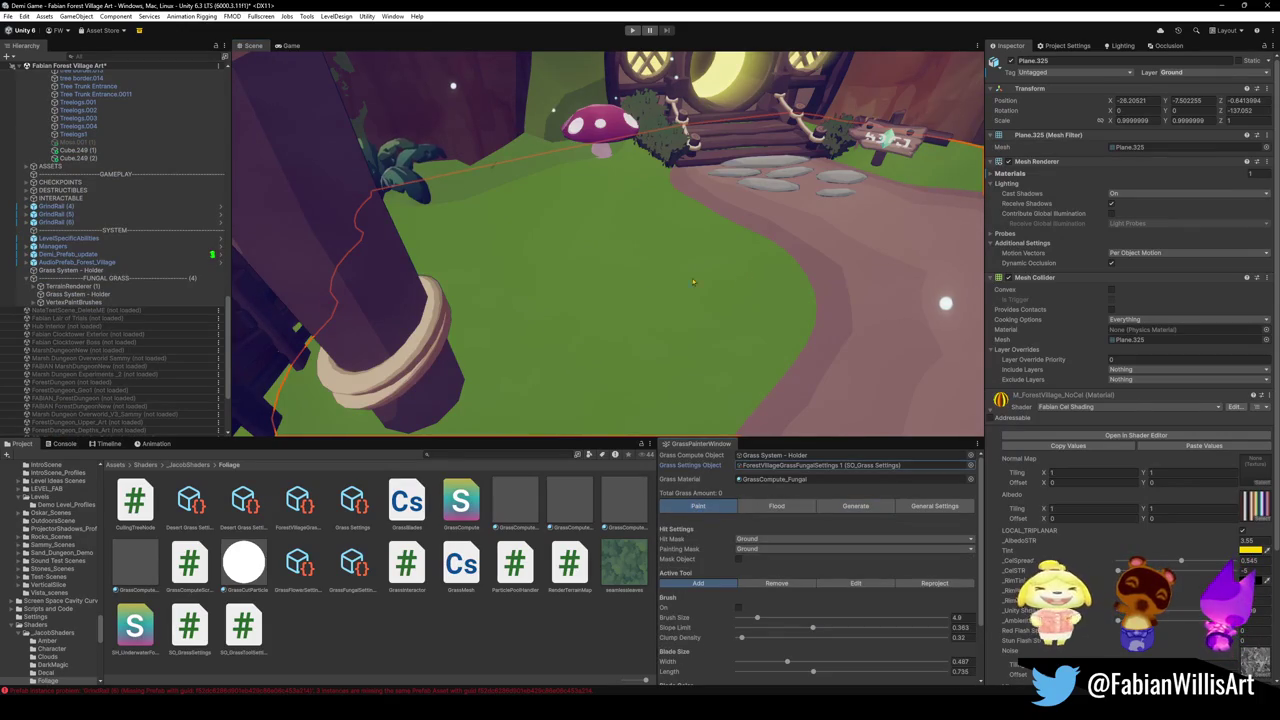
# Turn the Paint brush On over the village ground, then select Grass System - Holder.
pyautogui.moveTo(730, 277); pyautogui.dragTo(708, 375)
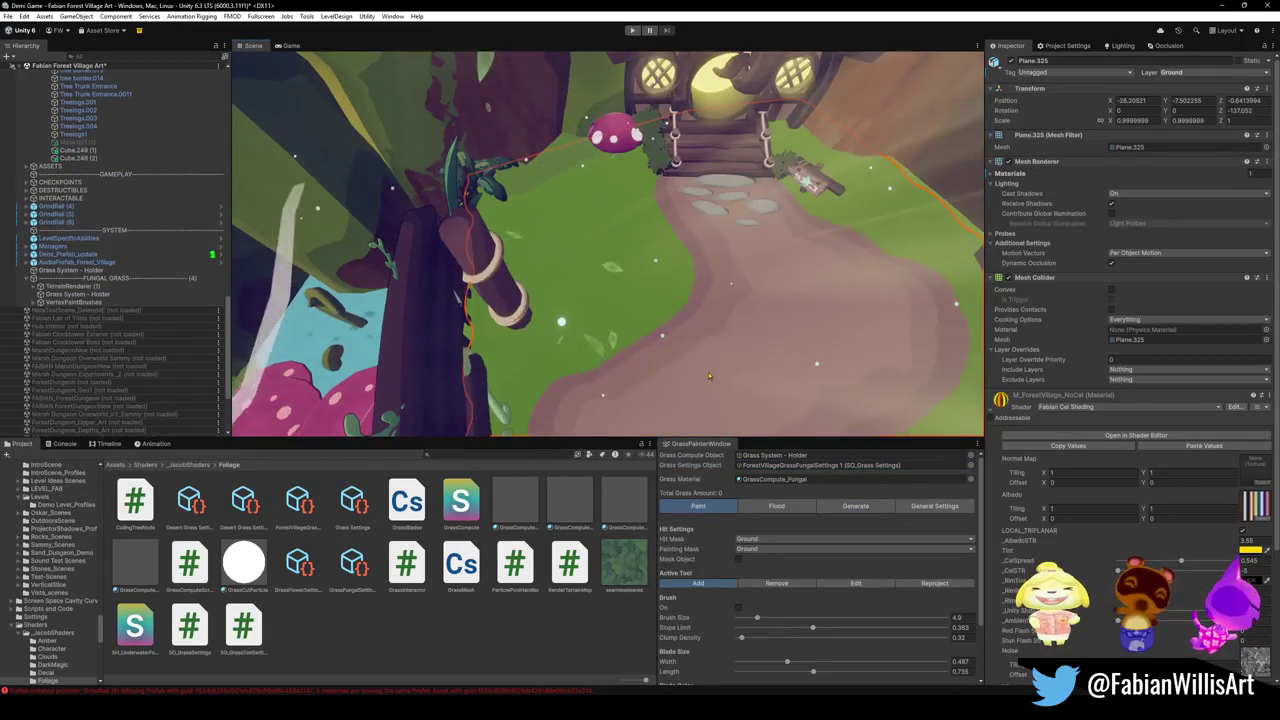
pyautogui.click(738, 607)
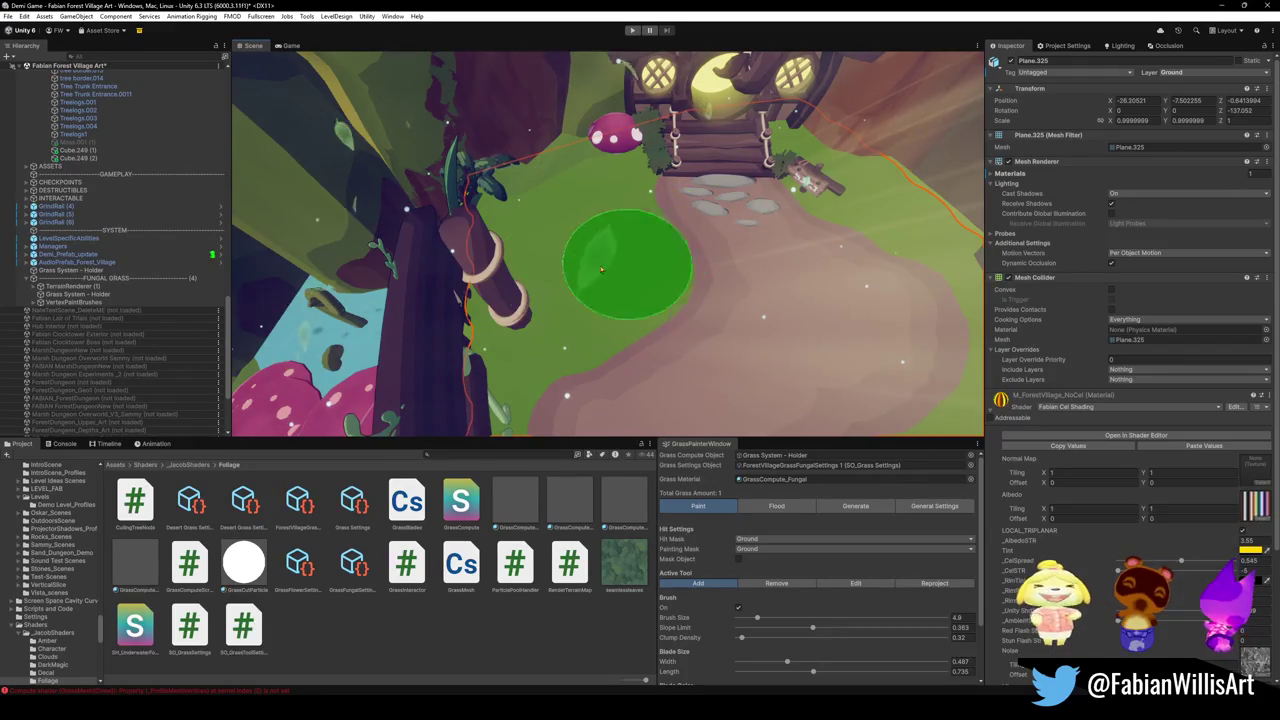
pyautogui.moveTo(586, 386)
pyautogui.mouseDown()
pyautogui.moveTo(697, 308)
pyautogui.moveTo(676, 300)
pyautogui.moveTo(686, 280)
pyautogui.moveTo(743, 251)
pyautogui.moveTo(651, 286)
pyautogui.moveTo(697, 323)
pyautogui.mouseUp()
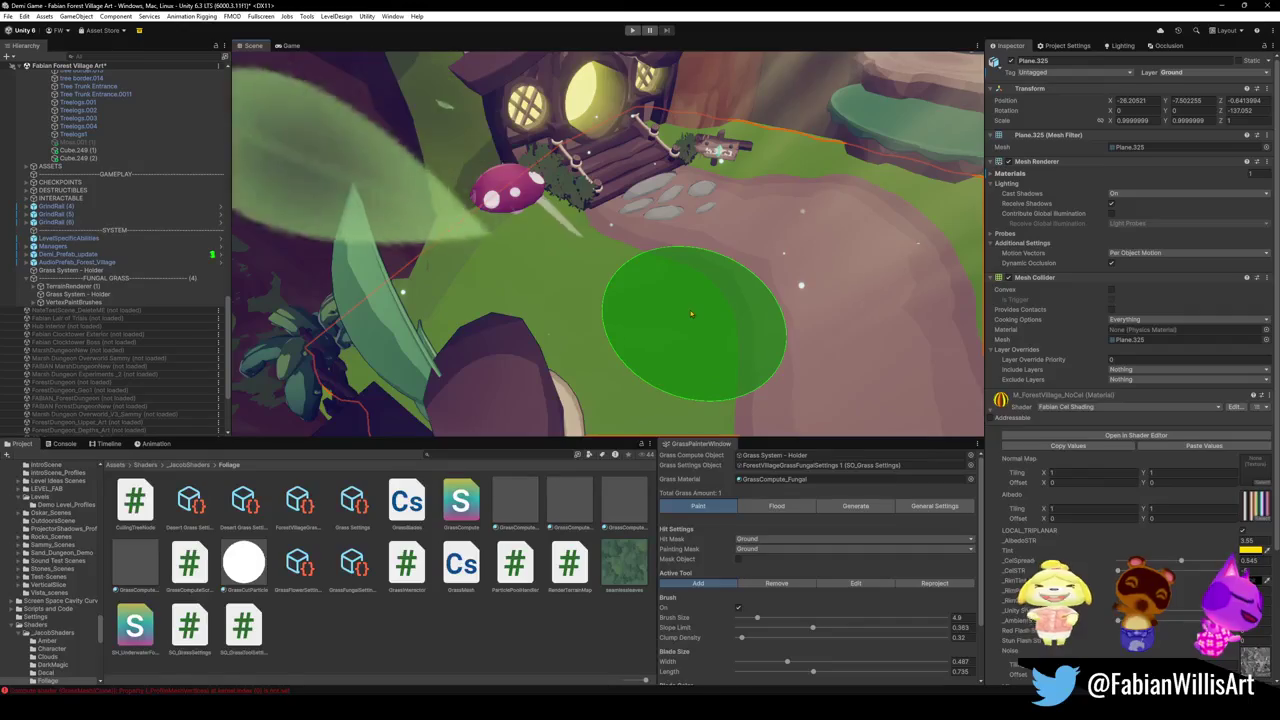
pyautogui.moveTo(701, 290)
pyautogui.mouseDown()
pyautogui.moveTo(614, 306)
pyautogui.moveTo(295, 316)
pyautogui.mouseUp()
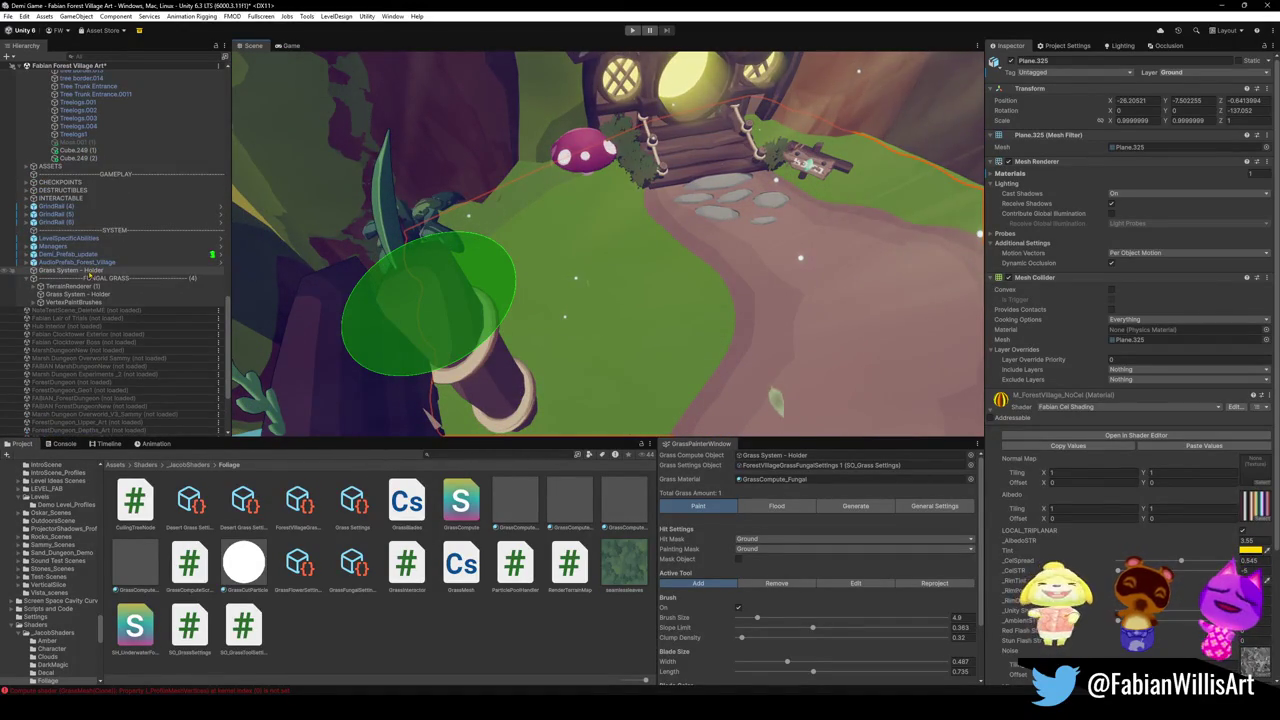
pyautogui.click(120, 295)
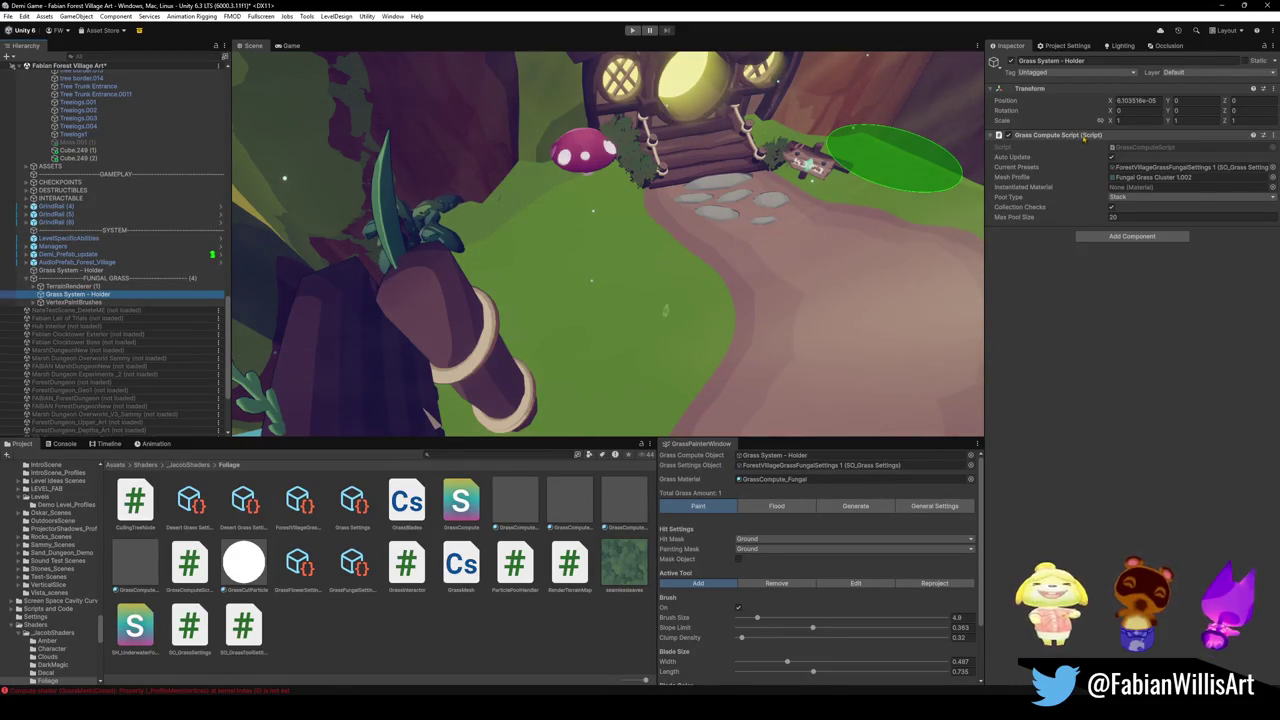
# Bake the terrain map texture from TerrainRenderer (1)'s Render Terrain Map component.
pyautogui.rightClick(1083, 139)
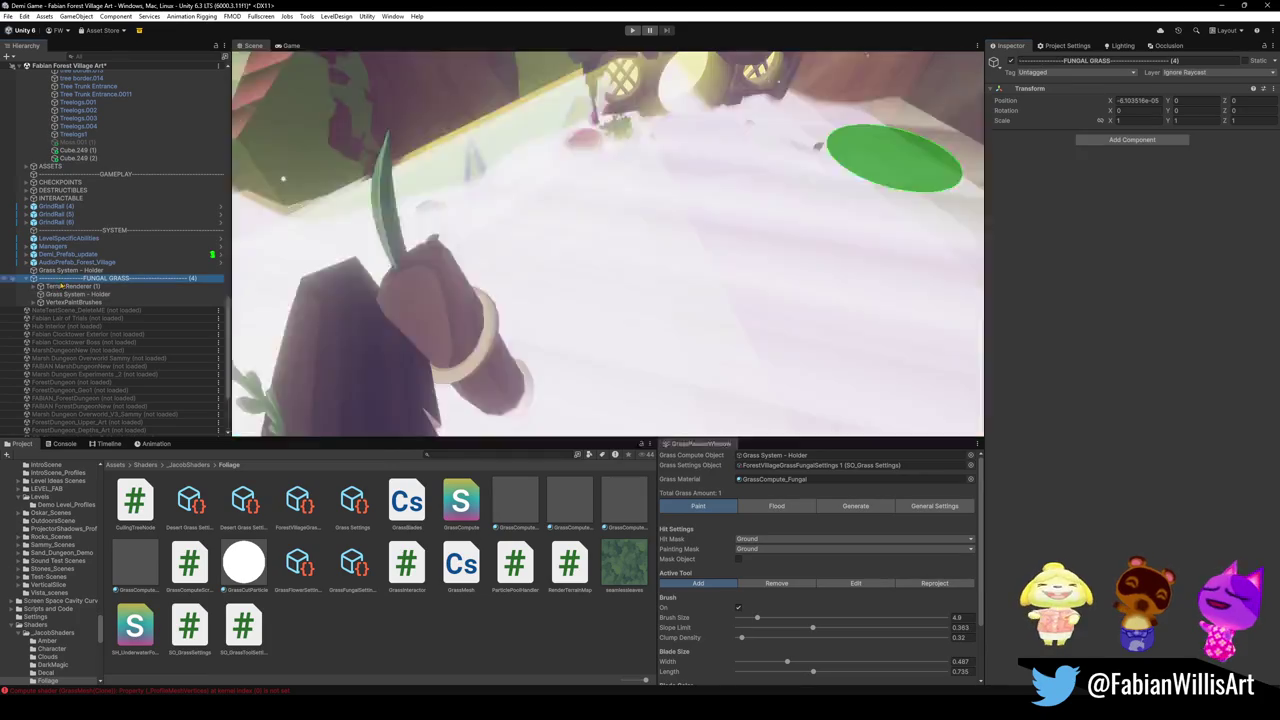
pyautogui.click(70, 286)
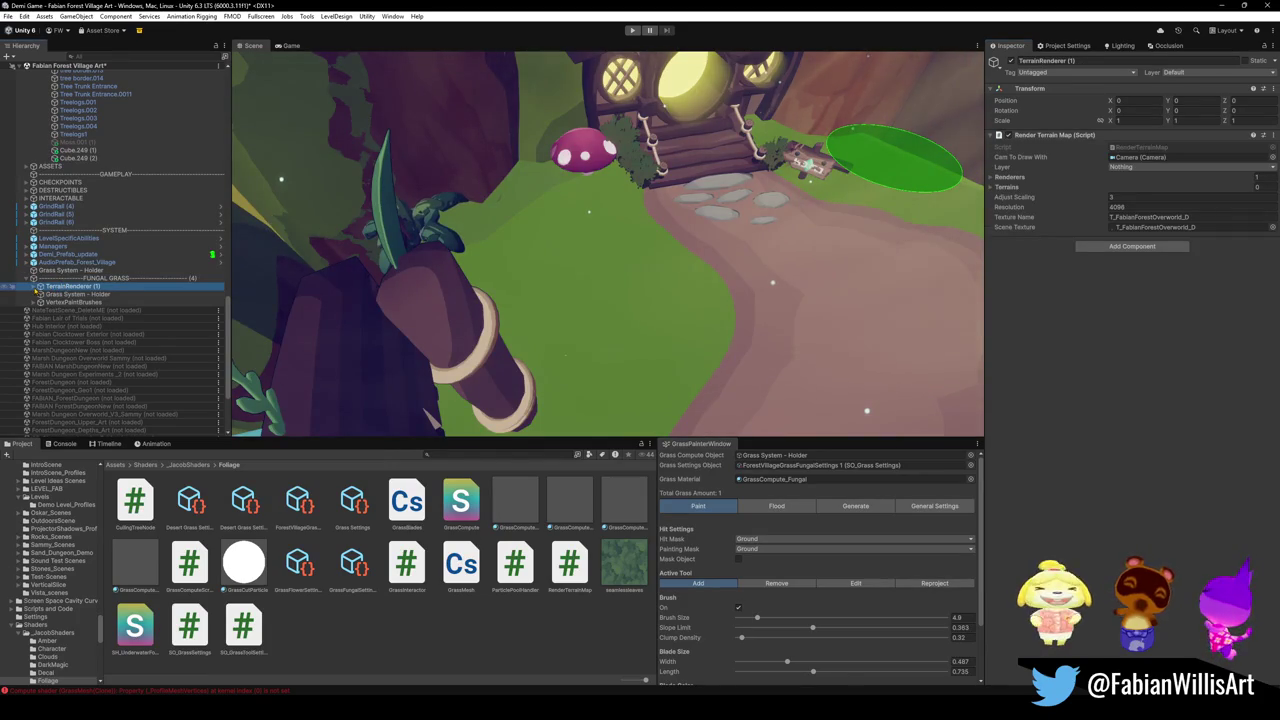
pyautogui.click(40, 286)
pyautogui.click(80, 294)
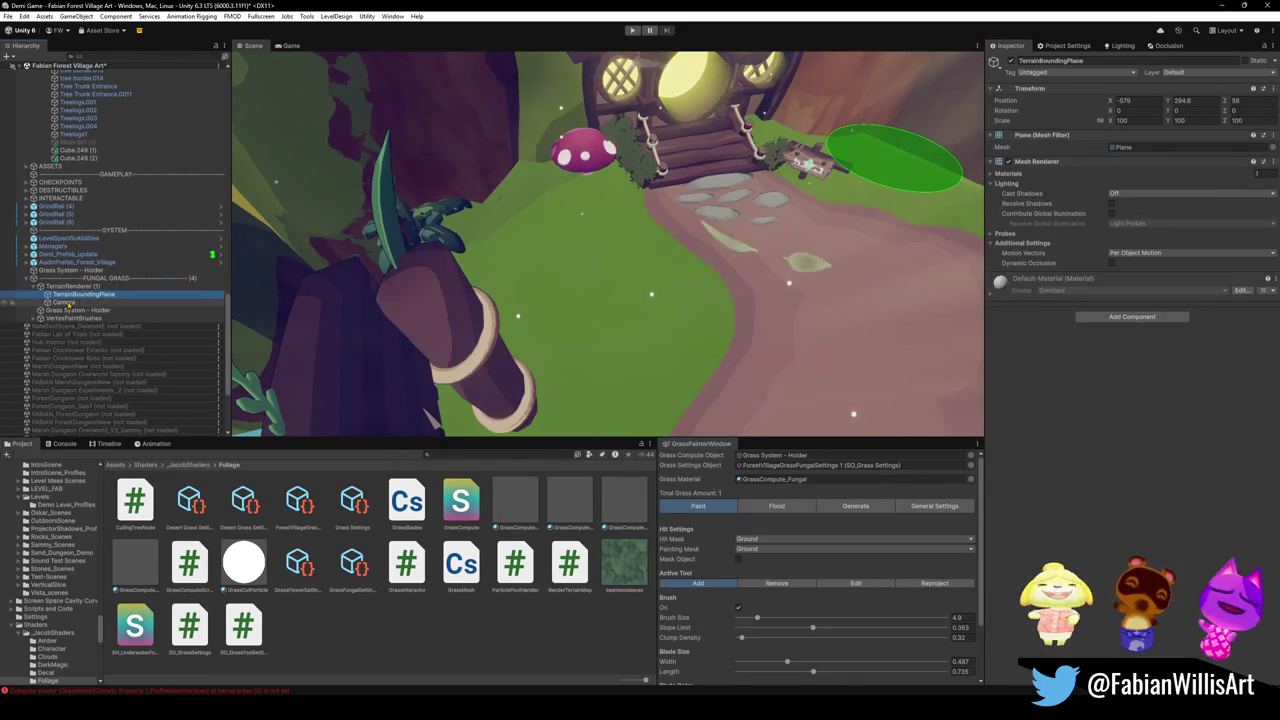
pyautogui.click(33, 288)
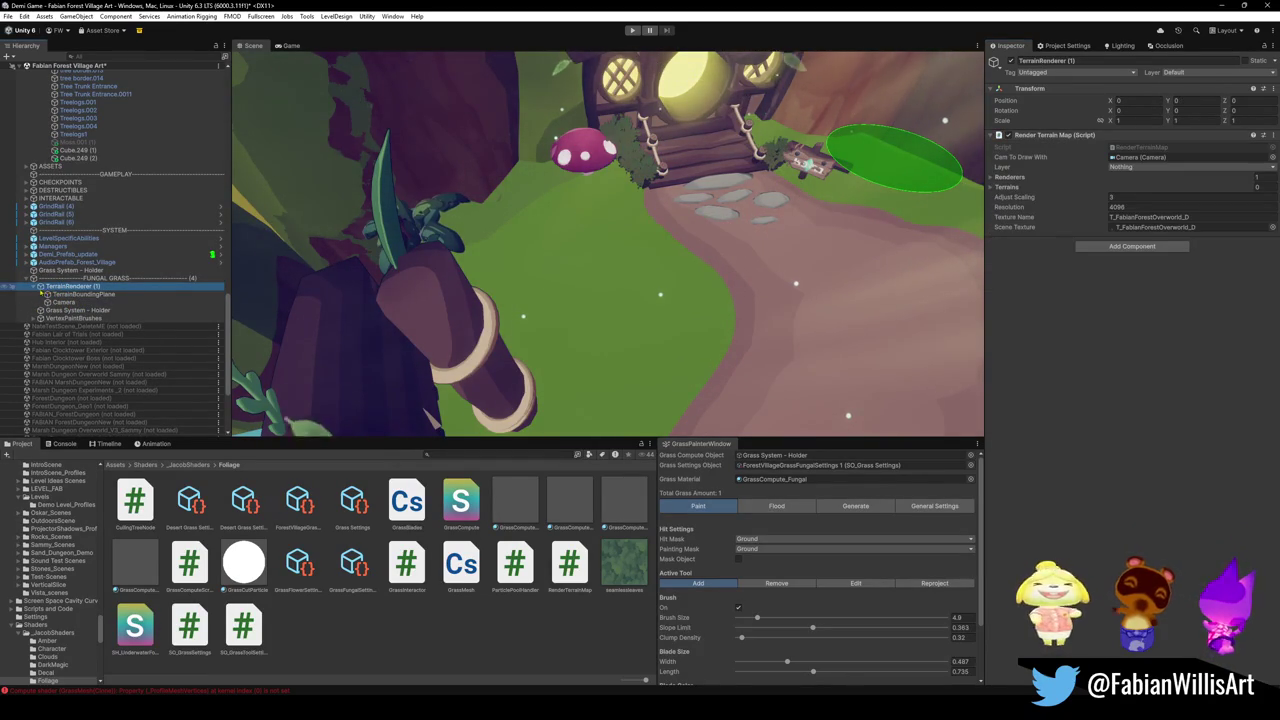
pyautogui.rightClick(1050, 137)
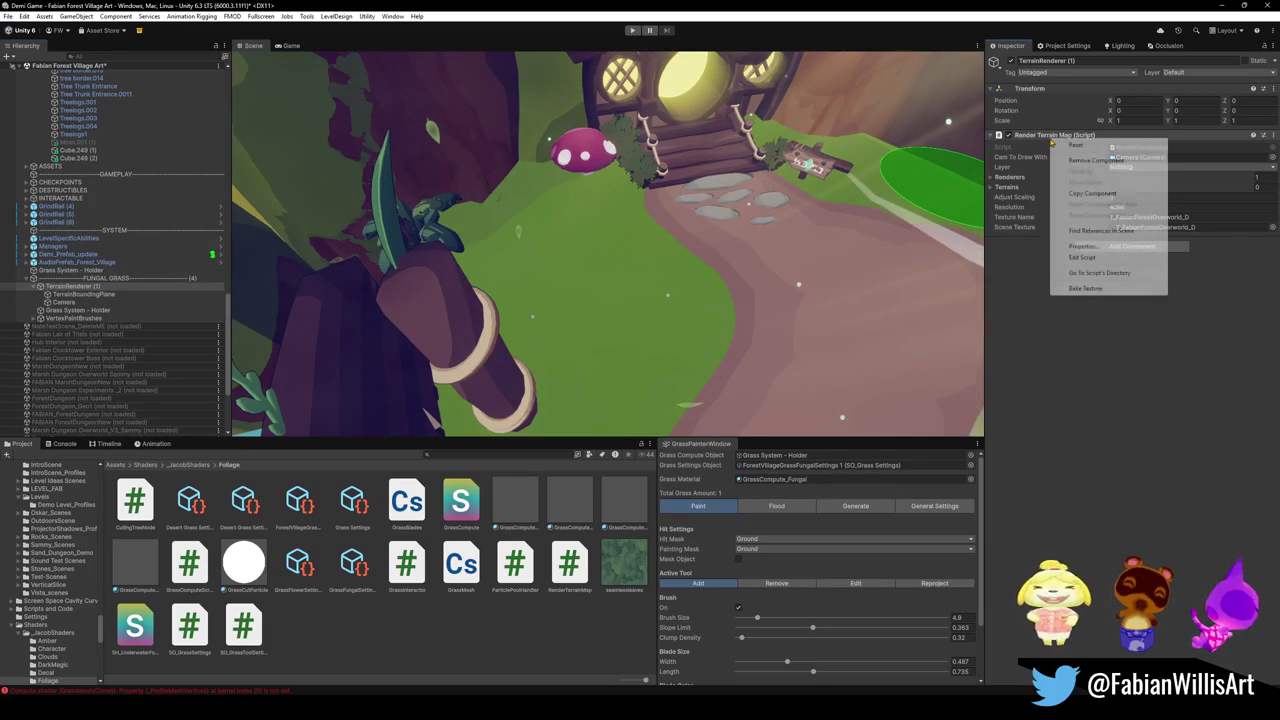
pyautogui.click(1086, 288)
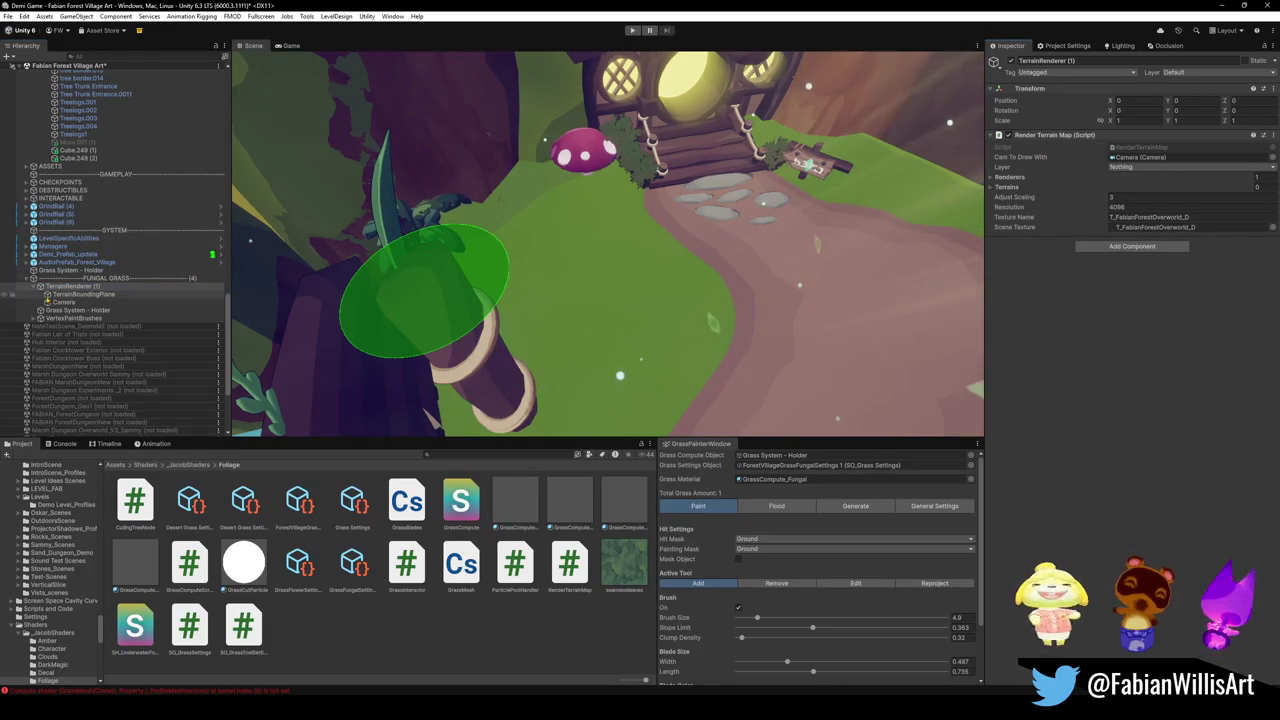
# Collapse the terrain renderer, check the VertexBrush, then reselect Grass System - Holder.
pyautogui.click(34, 286)
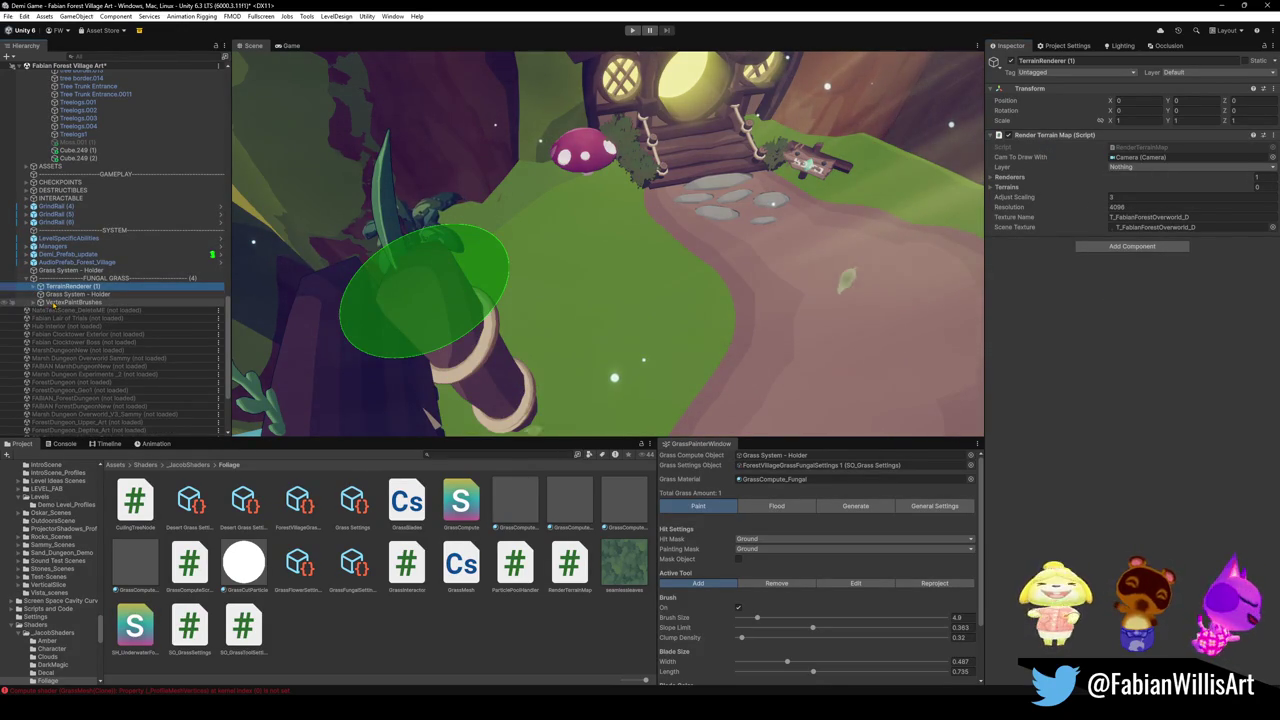
pyautogui.click(52, 302)
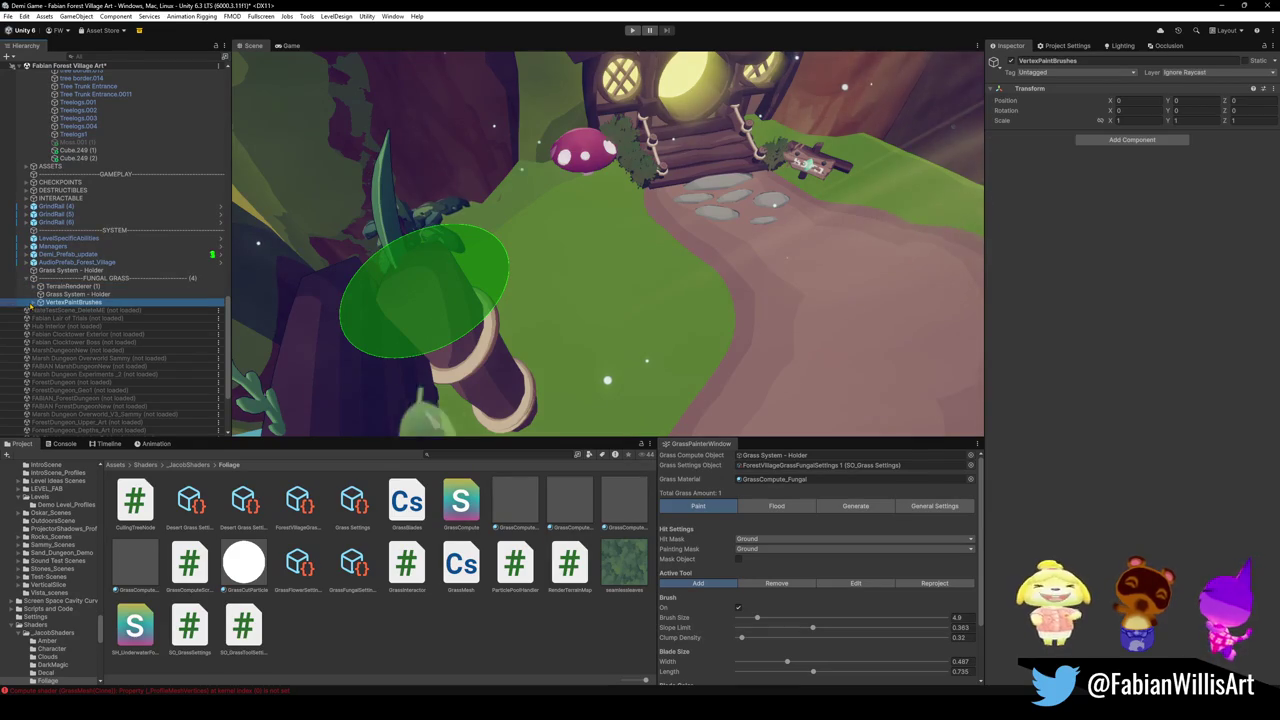
pyautogui.click(33, 302)
pyautogui.click(58, 311)
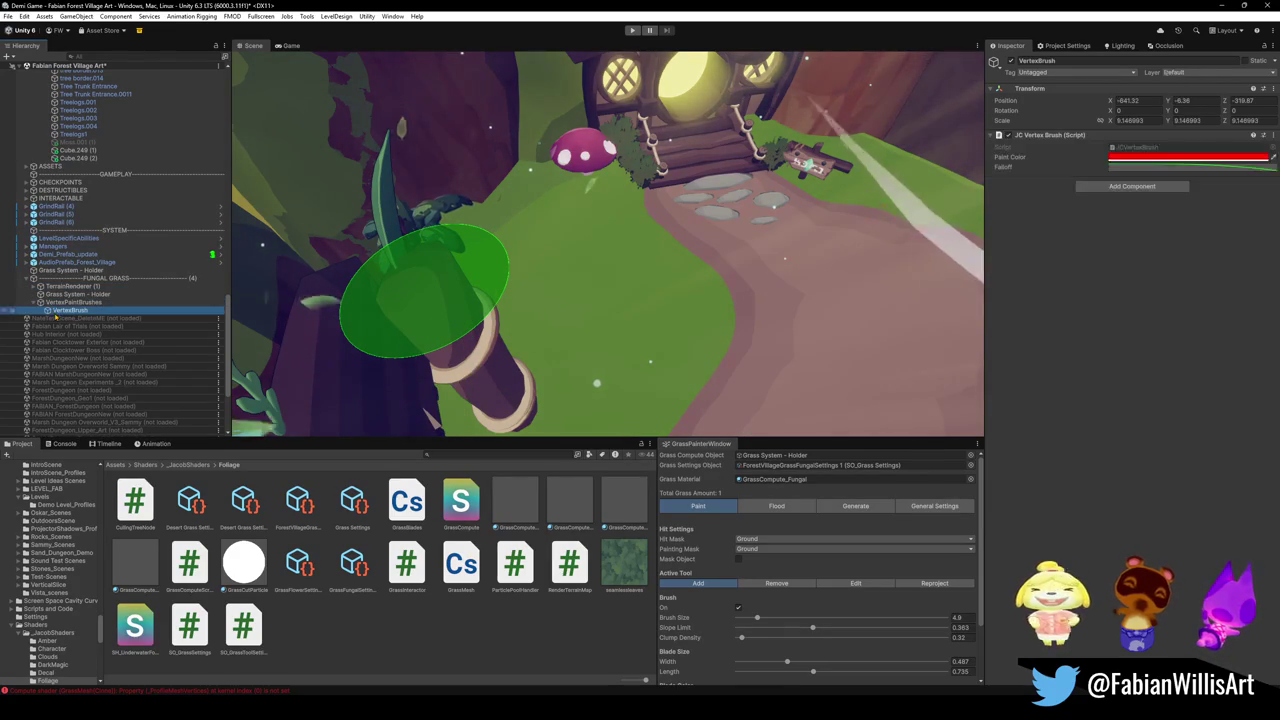
pyautogui.press('Up')
pyautogui.press('Up')
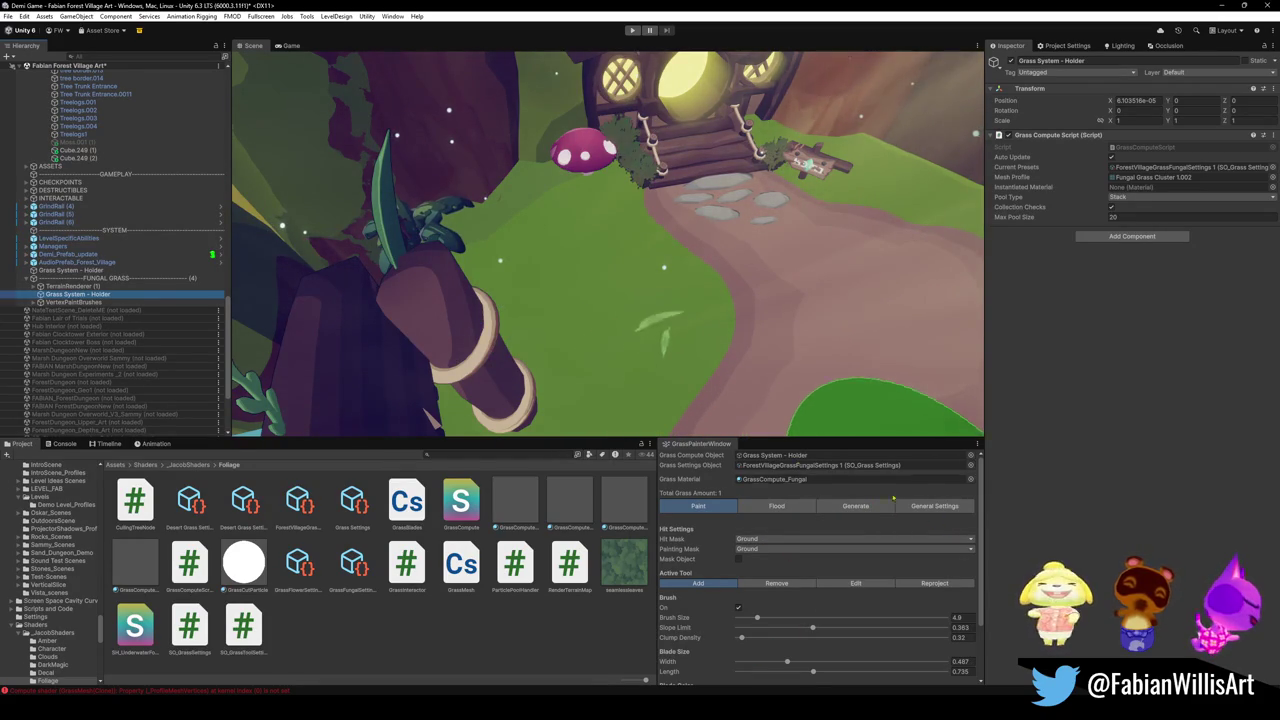
# Switch the Grass Painter to Reproject and start Play mode to test the level.
pyautogui.click(934, 583)
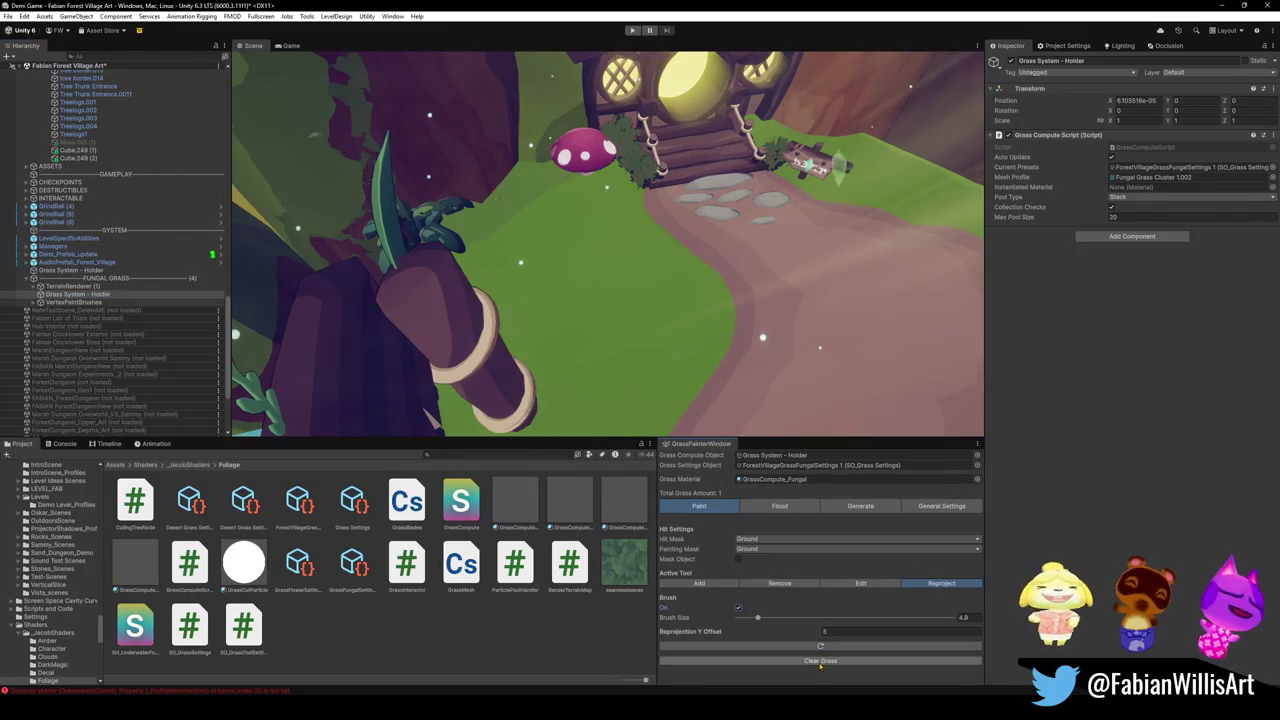
pyautogui.click(634, 32)
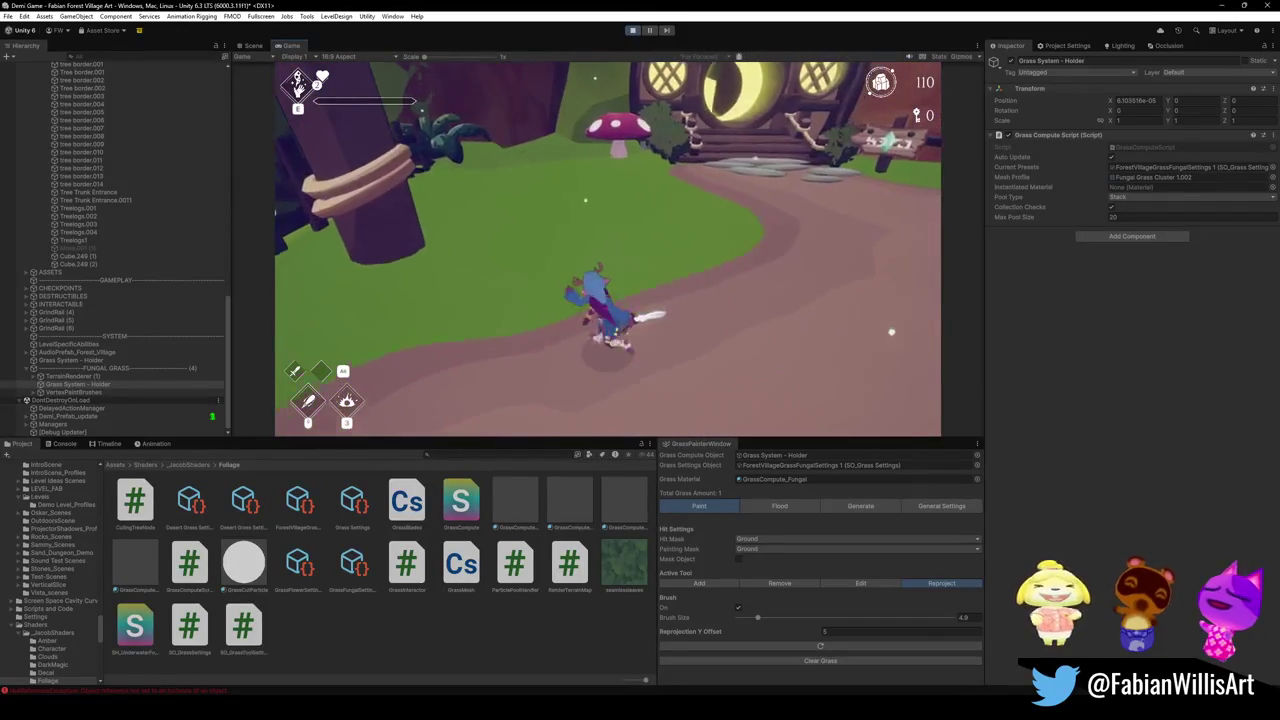
# Exit Play mode and set the Grass Painter back to Add with the brush off.
pyautogui.press('Escape')
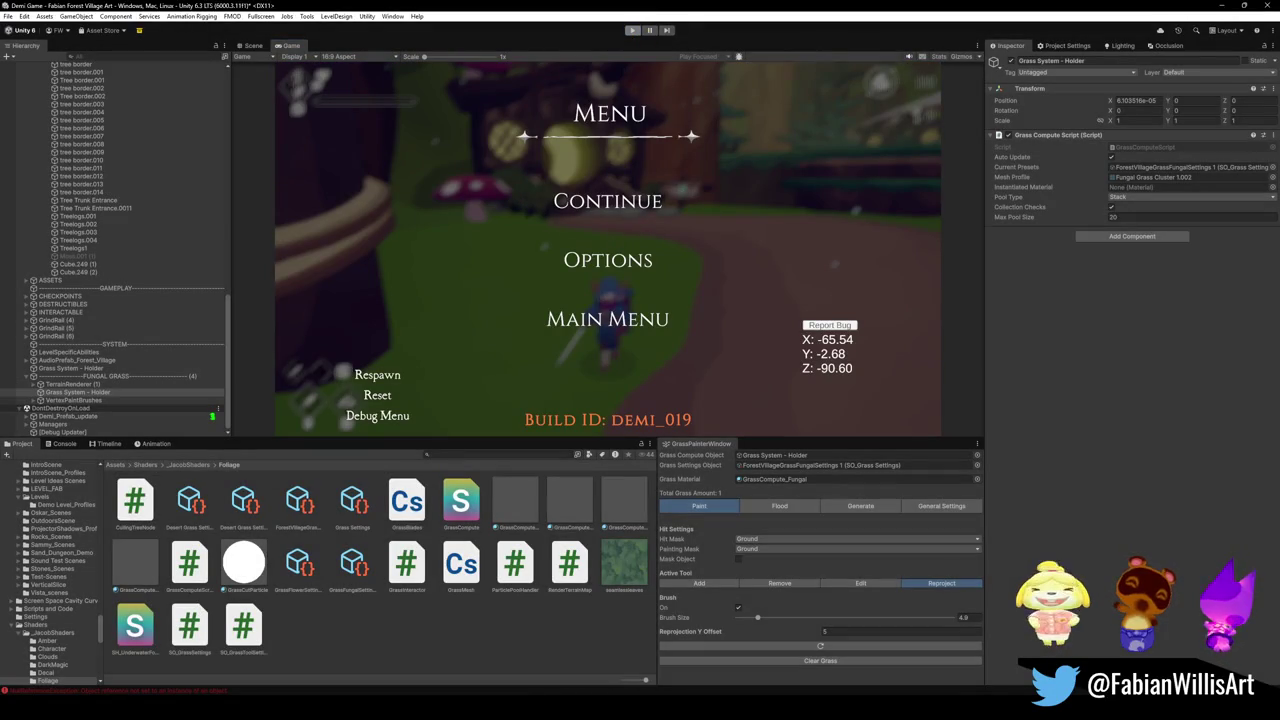
pyautogui.hotkey('ctrl', '1')
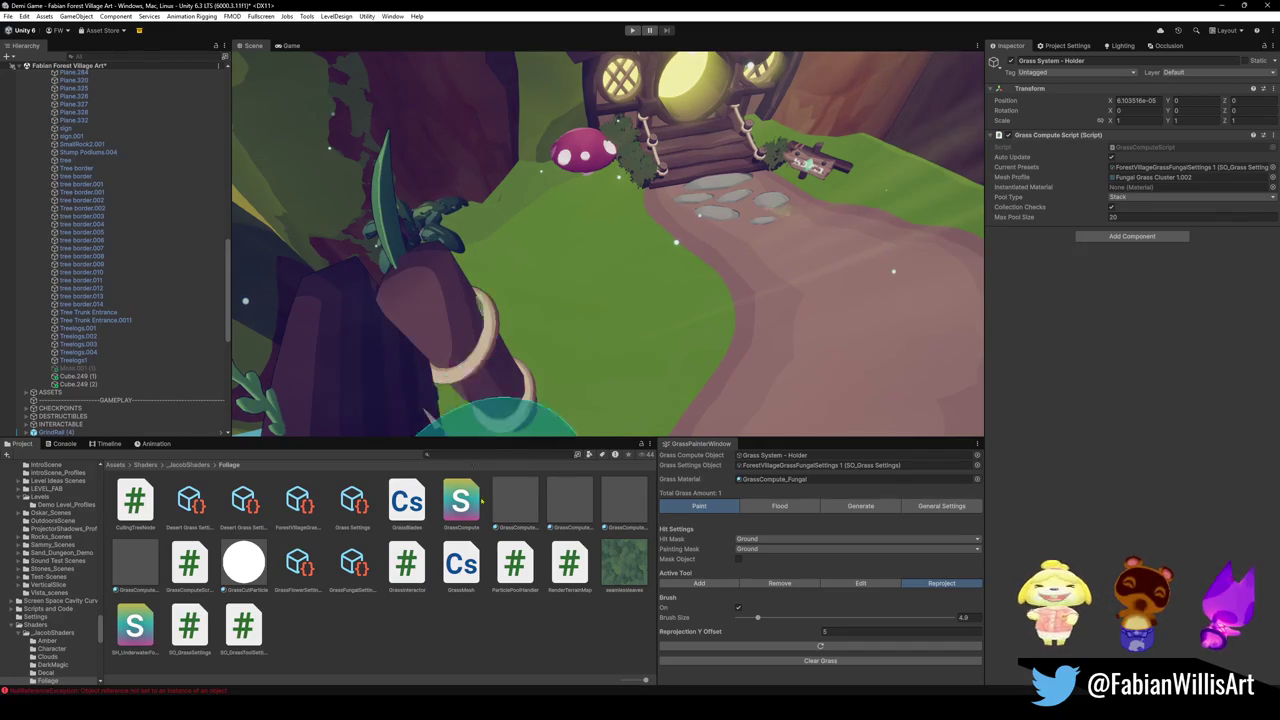
pyautogui.click(699, 583)
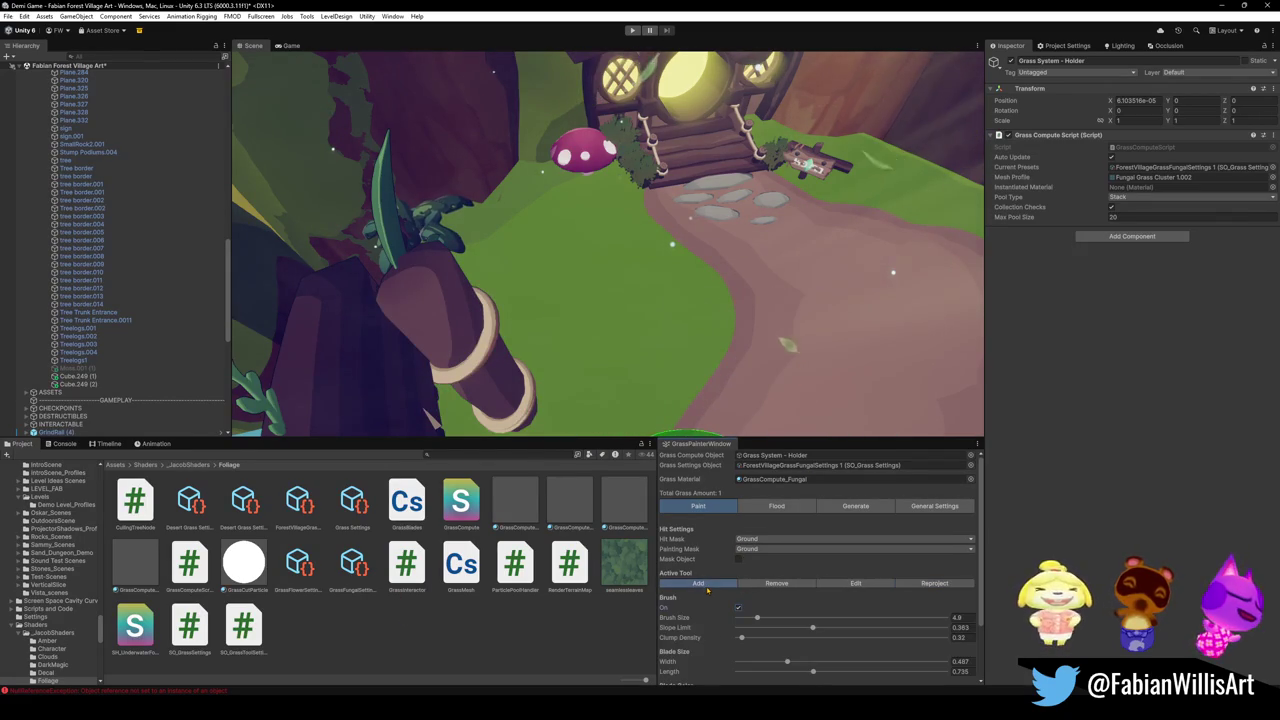
pyautogui.click(738, 607)
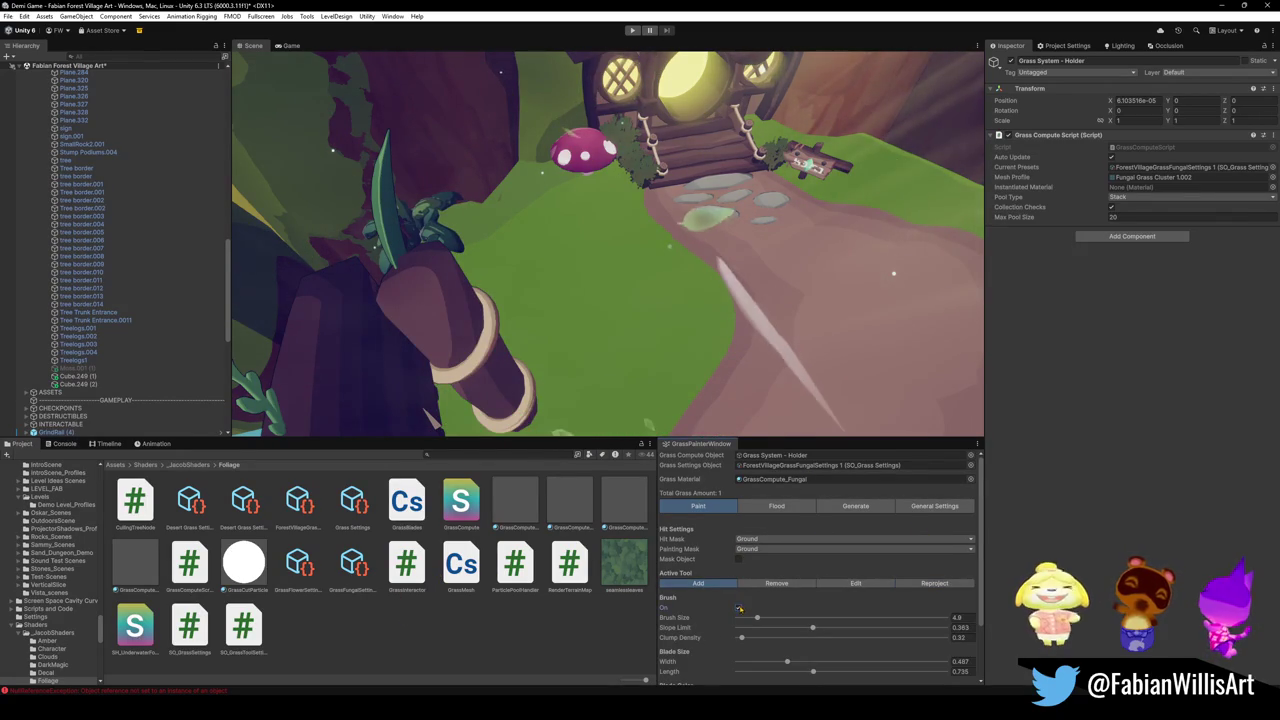
pyautogui.click(511, 611)
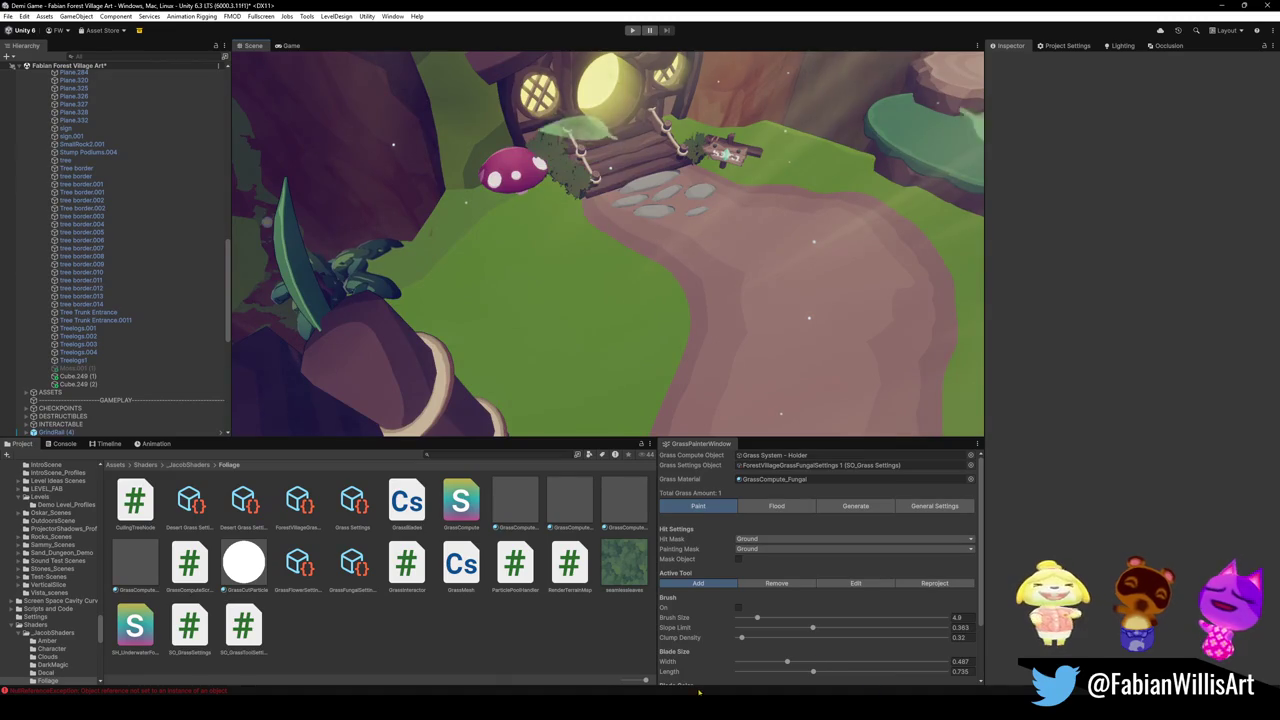
# Launch GitHub Desktop and pull the latest changes from origin.
pyautogui.press('super')
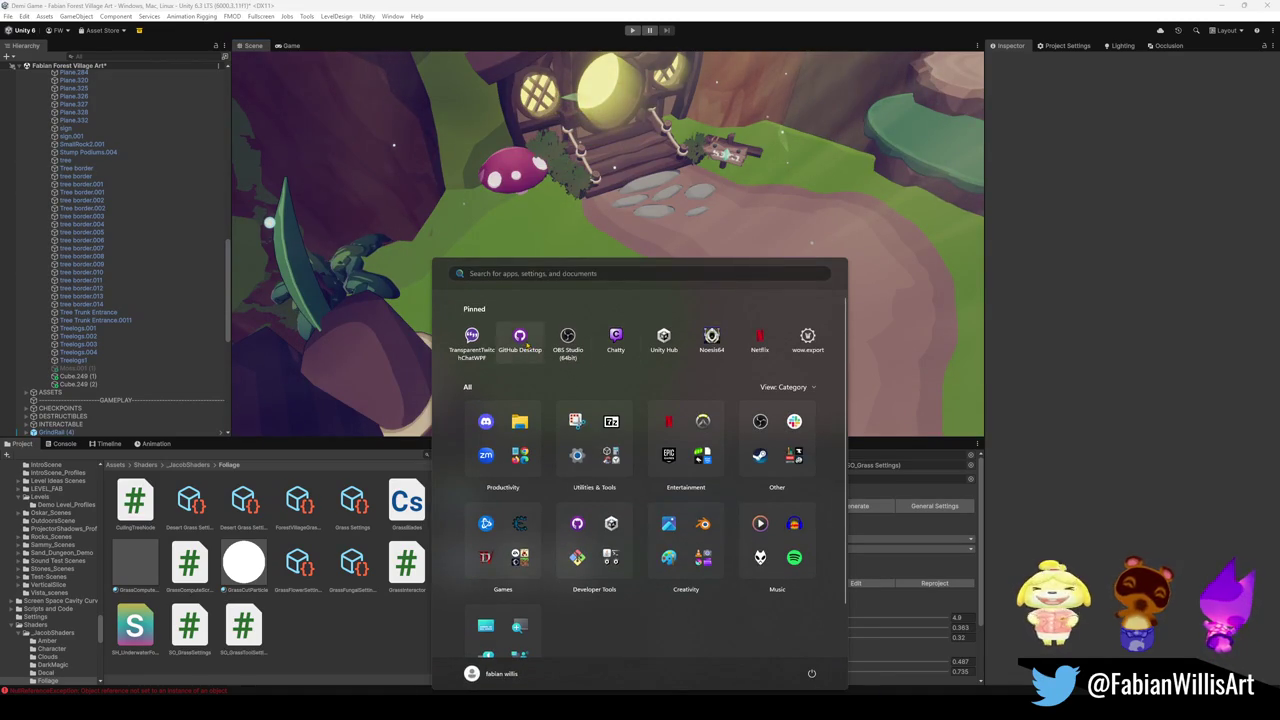
pyautogui.click(519, 338)
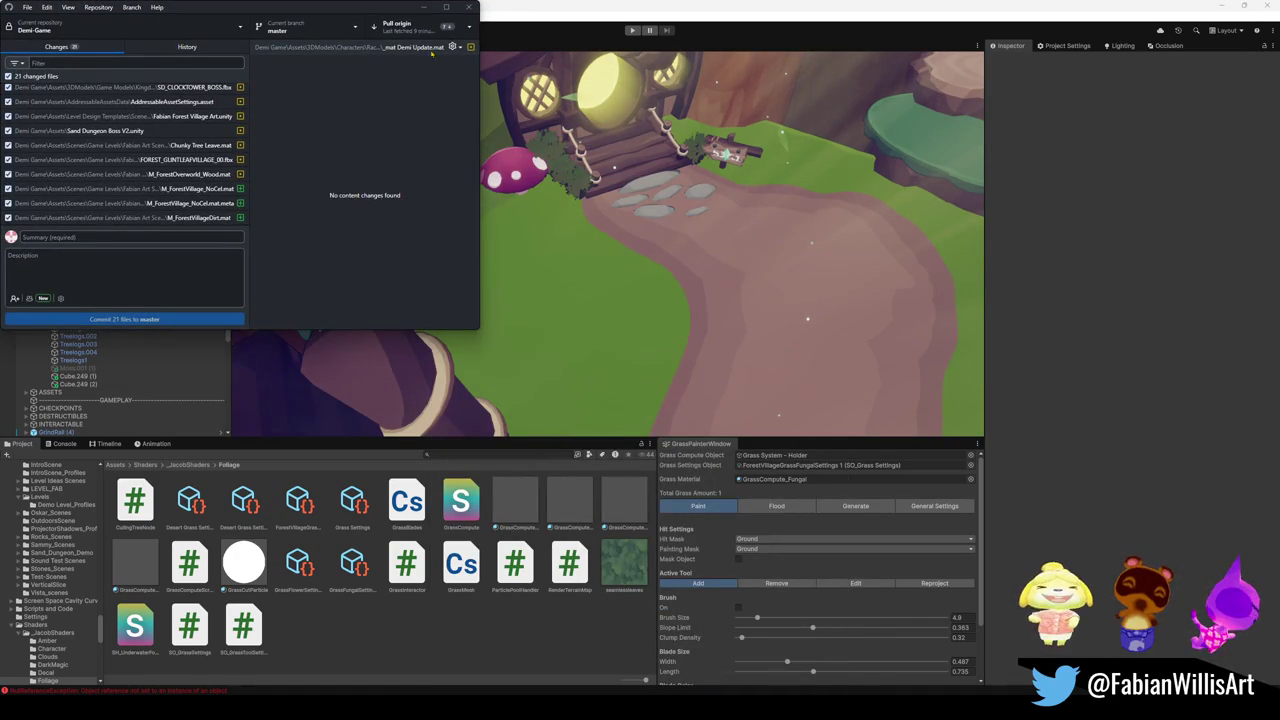
pyautogui.click(410, 27)
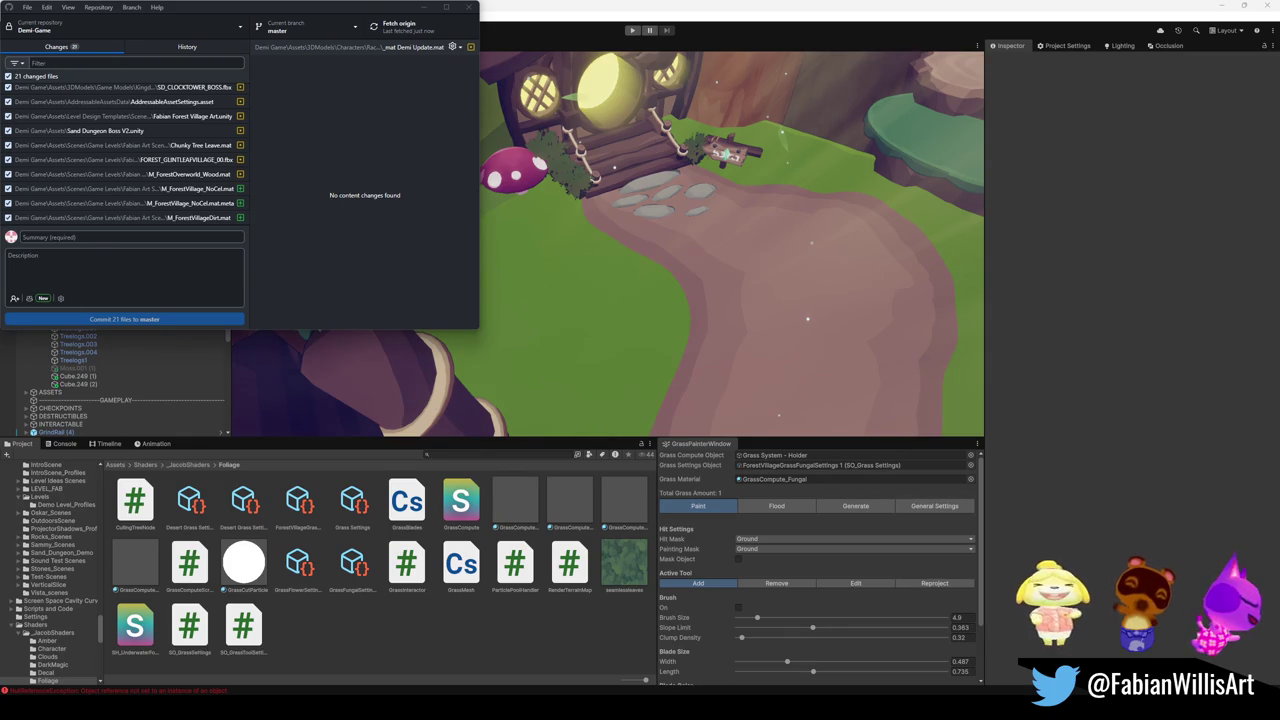
# Bring the Unity editor back to the front so it recompiles the pulled scripts.
pyautogui.click(888, 209)
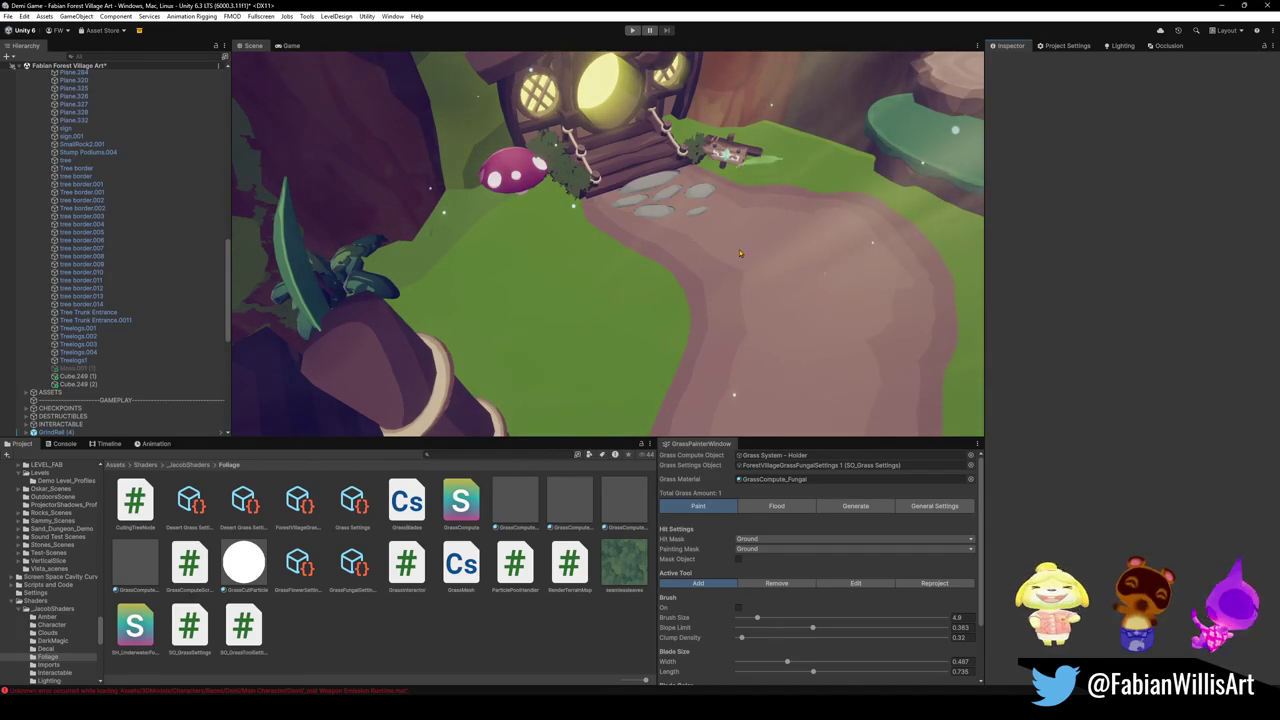
# Fold all expanded Hierarchy groups back to top level, then select GrindRail (4).
pyautogui.click(85, 232)
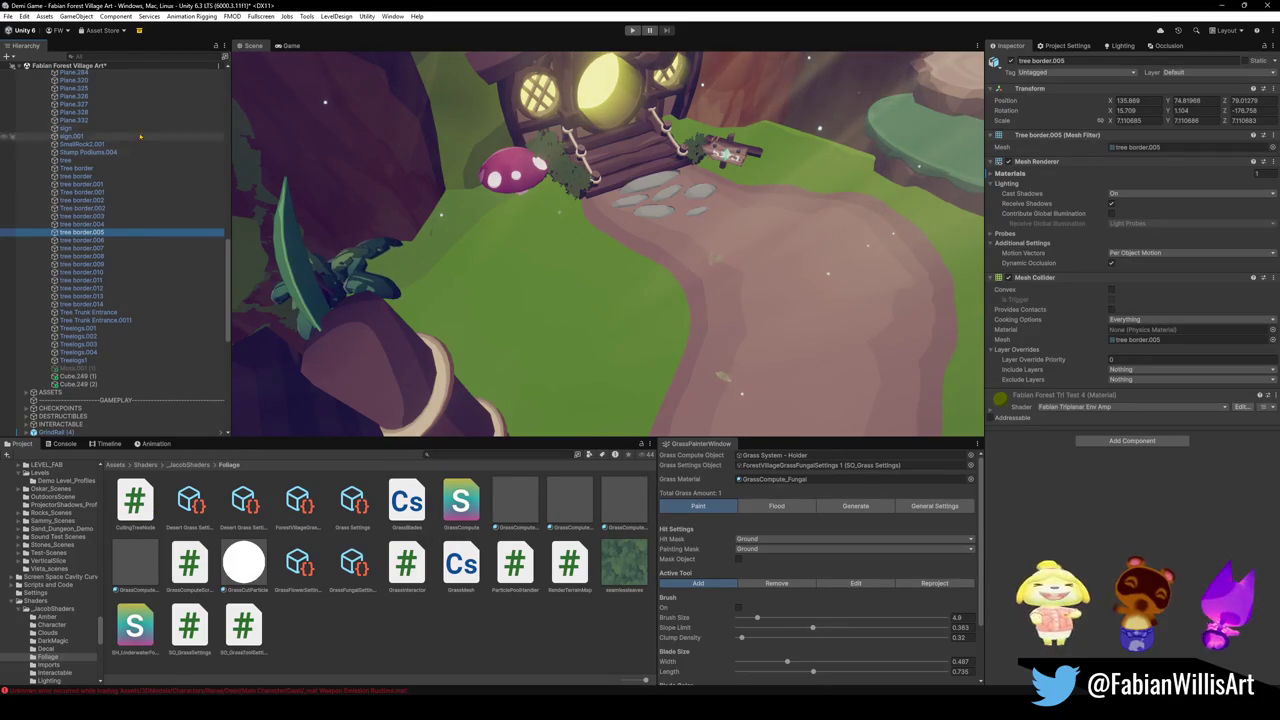
pyautogui.hotkey('ctrl', 'a')
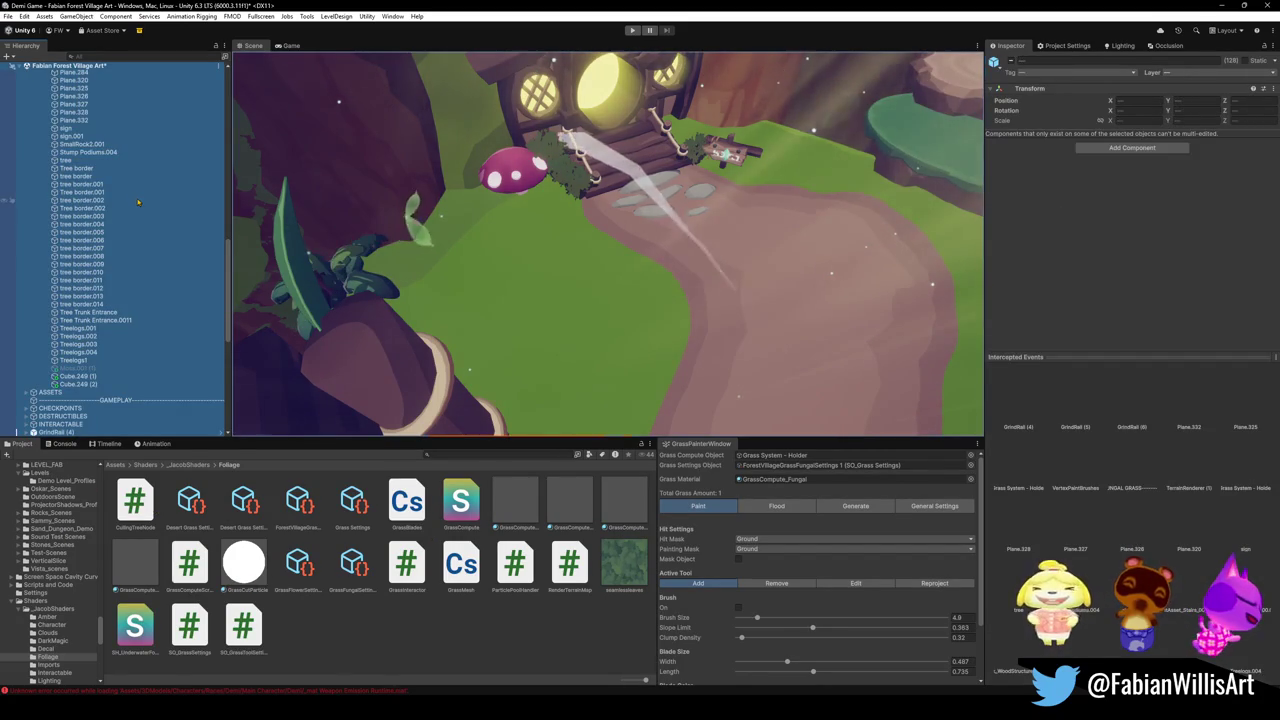
pyautogui.press('Left')
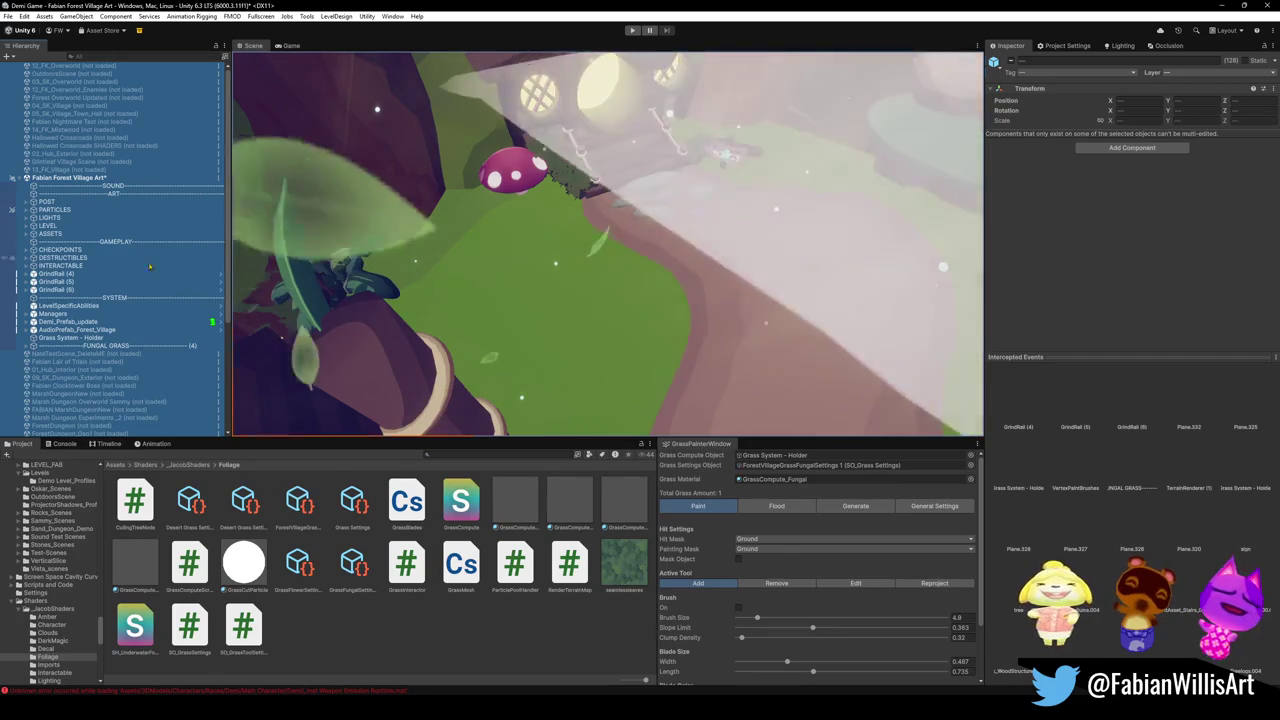
pyautogui.click(125, 274)
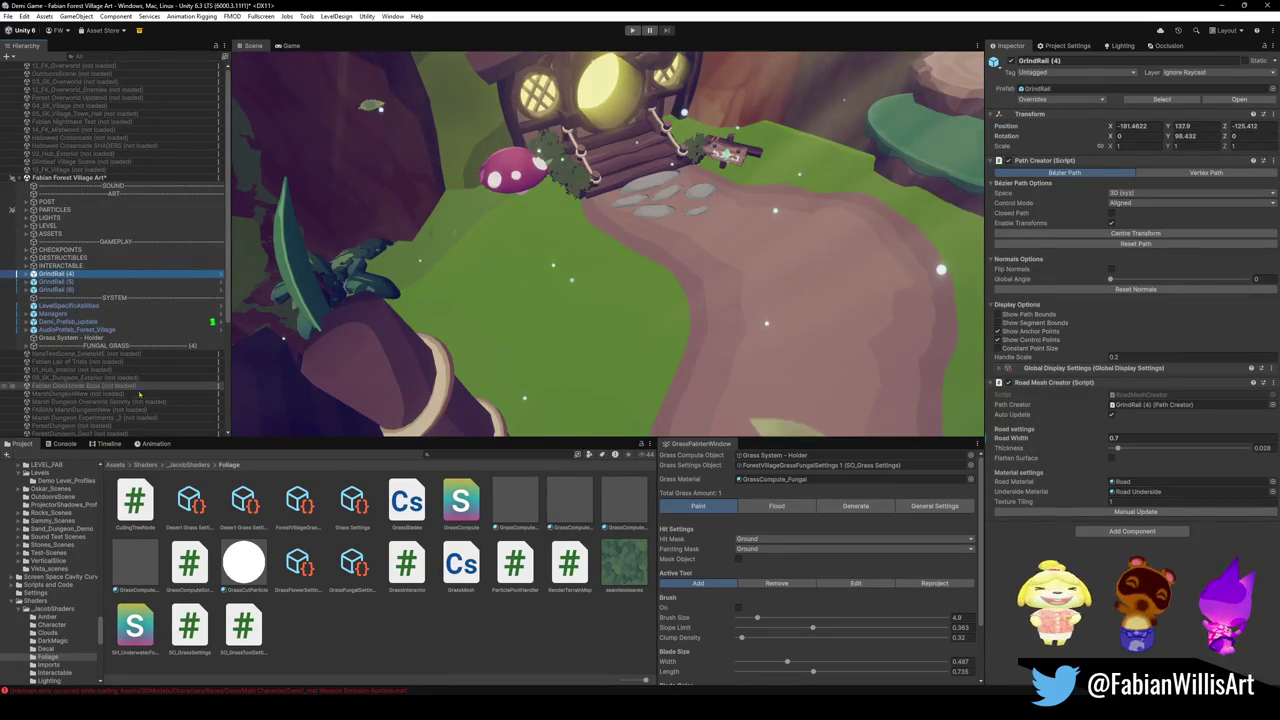
# Deselect and orbit the Scene view to face the mushroom house's glowing round door.
pyautogui.click(563, 211)
pyautogui.moveTo(563, 211); pyautogui.dragTo(506, 340)
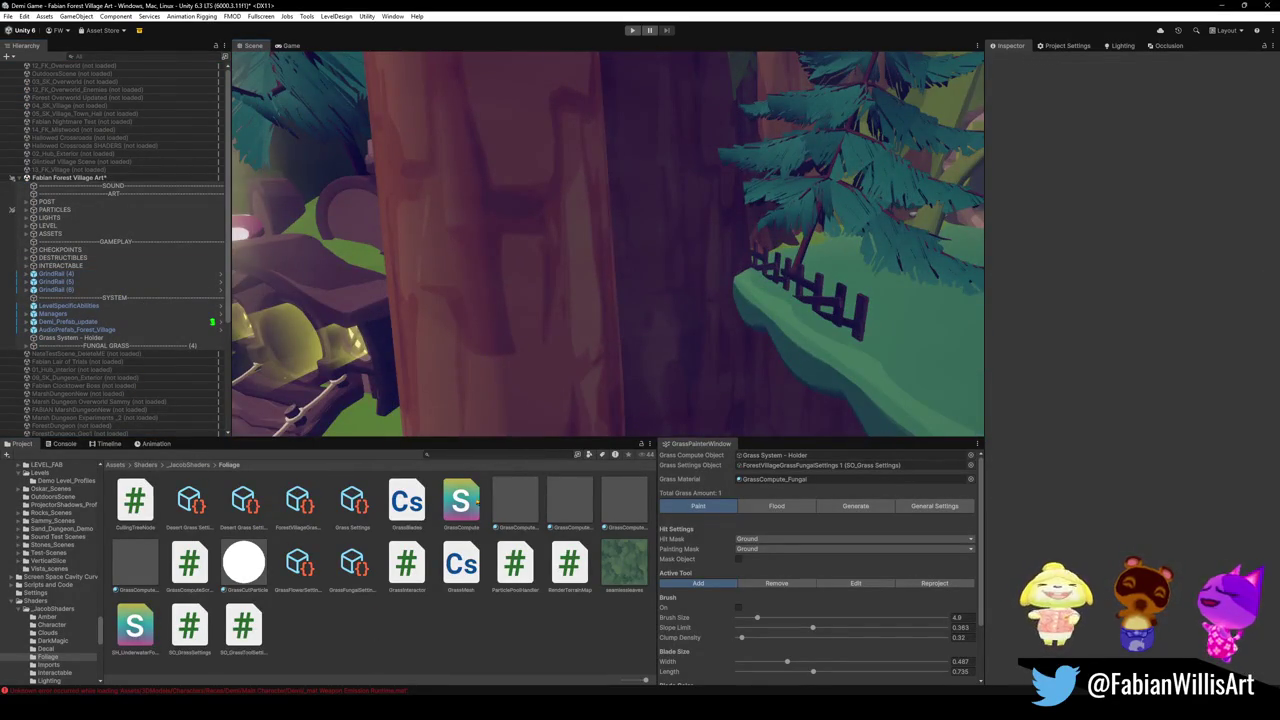
pyautogui.moveTo(757, 284)
pyautogui.mouseDown()
pyautogui.moveTo(672, 314)
pyautogui.moveTo(744, 238)
pyautogui.moveTo(633, 296)
pyautogui.mouseUp()
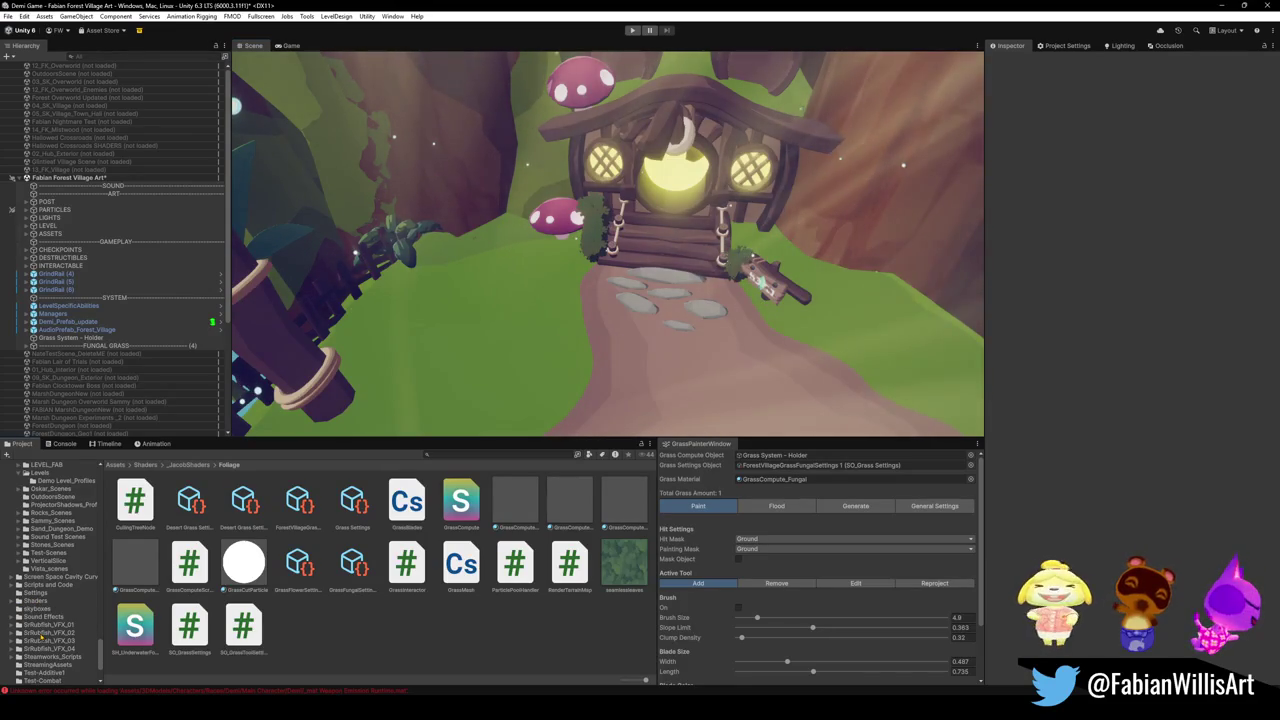
# Collapse Shaders and open the Test_Trash folder to inspect the Bombsect prefab.
pyautogui.click(11, 601)
pyautogui.click(40, 622)
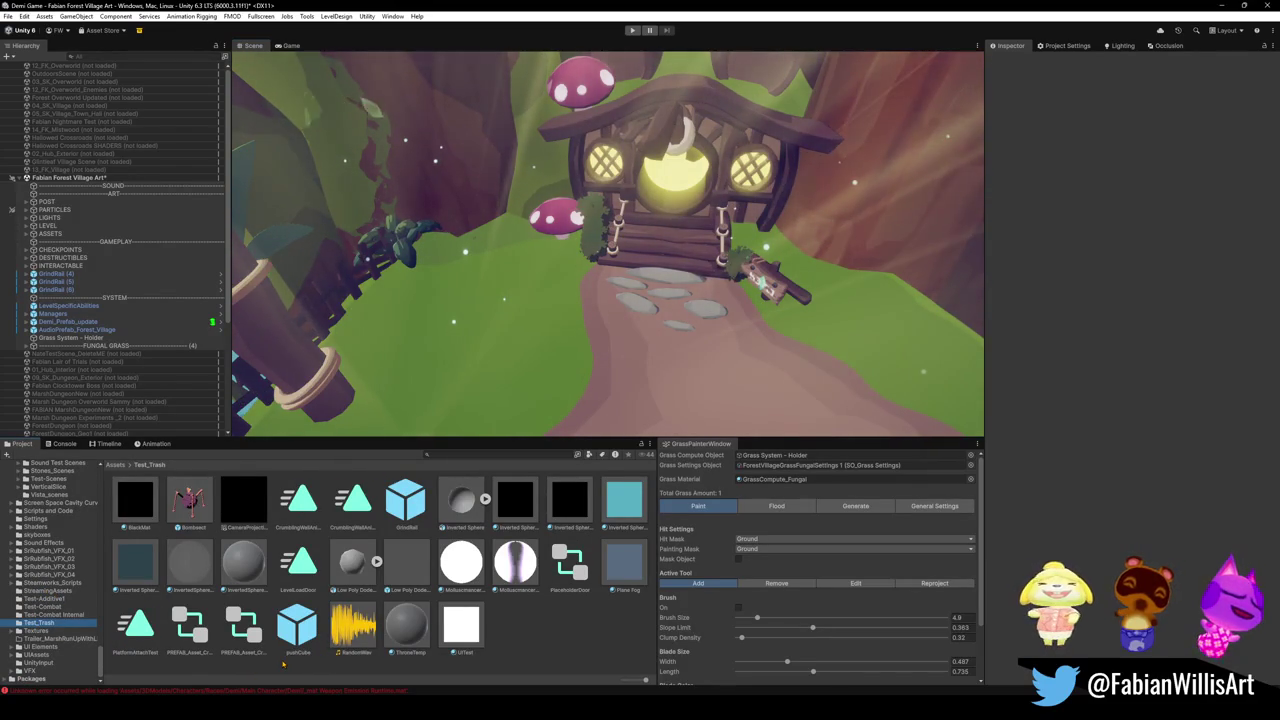
pyautogui.click(188, 505)
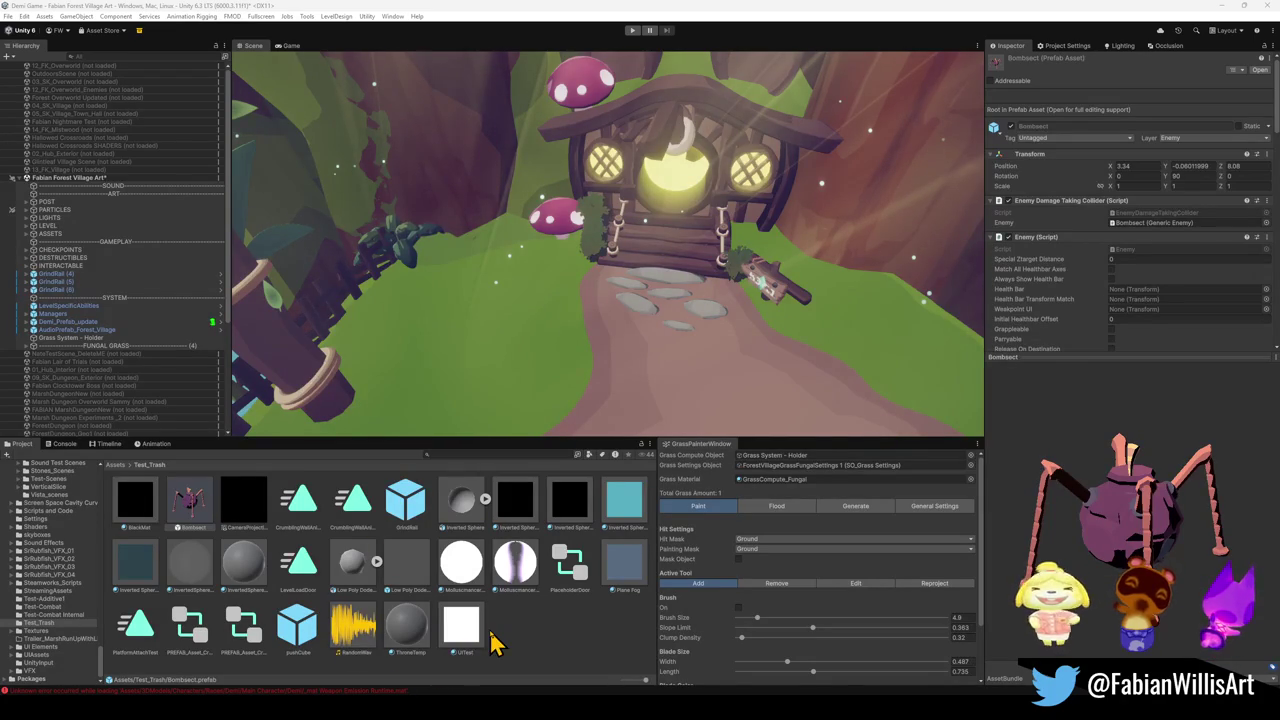
# Compare the Inverted Sphere model and GrindRail prefab, revisit Bombsect, then clear the selection.
pyautogui.click(464, 505)
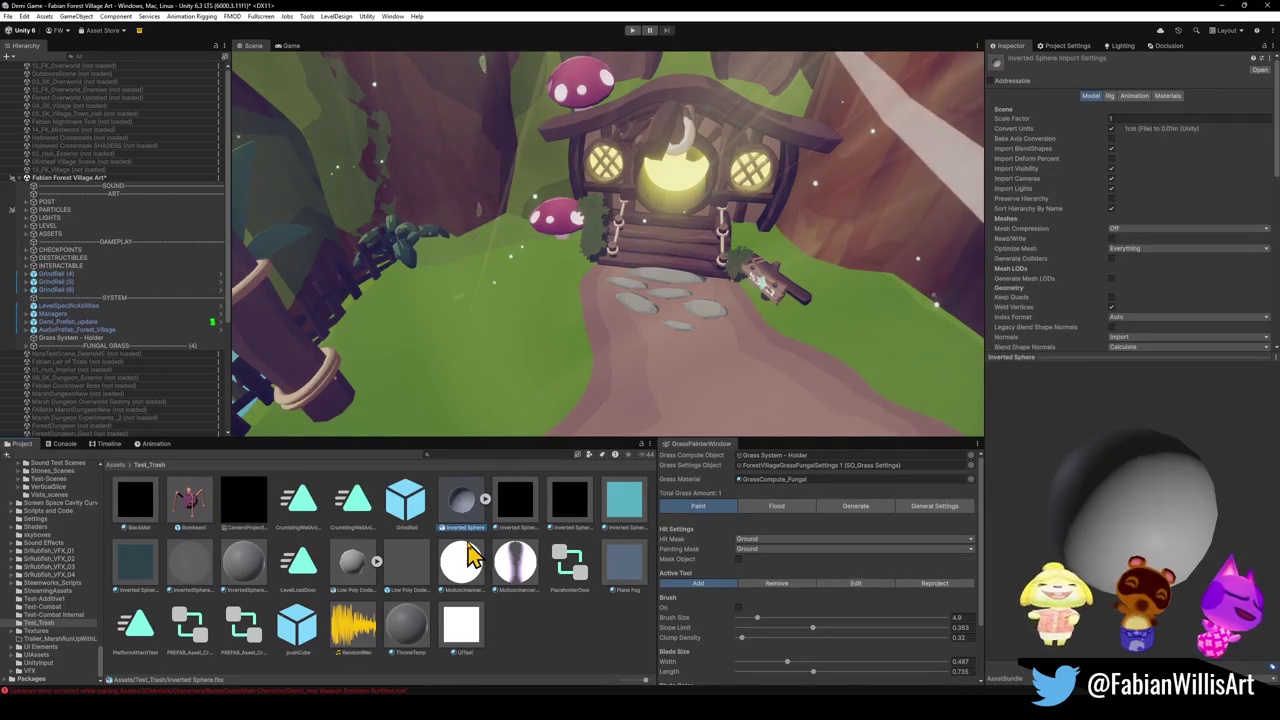
pyautogui.click(414, 512)
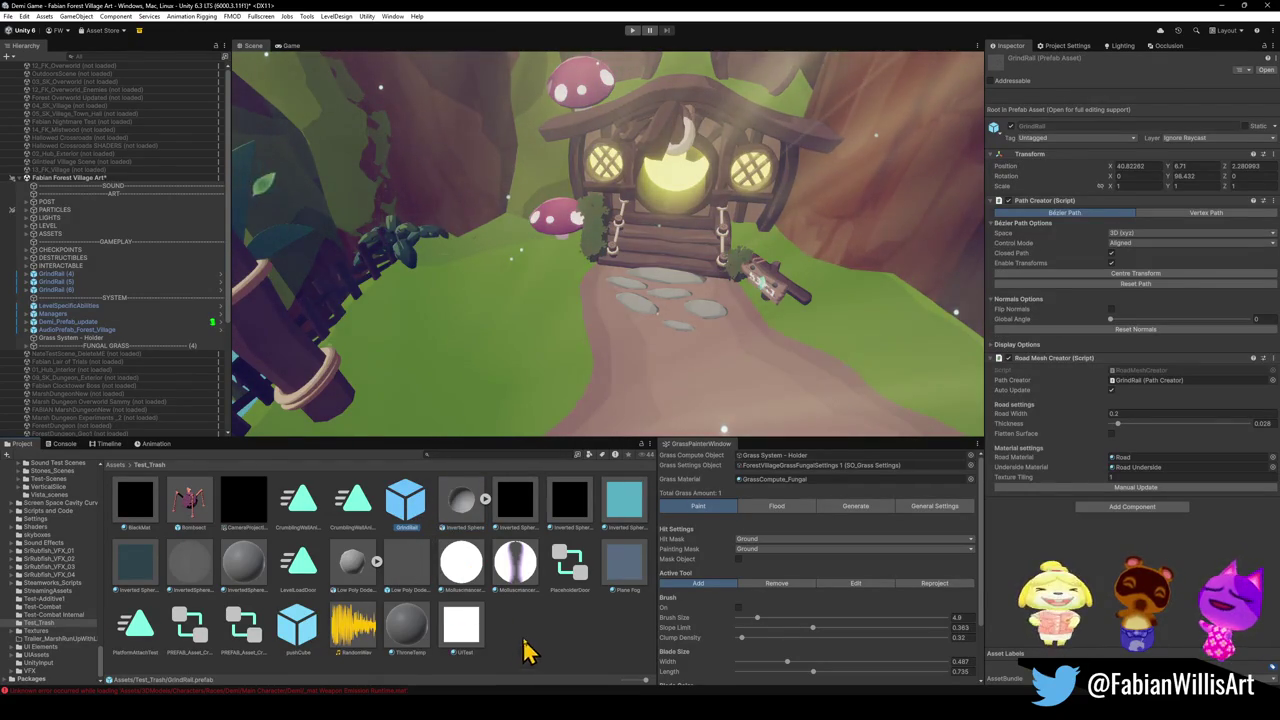
pyautogui.click(468, 515)
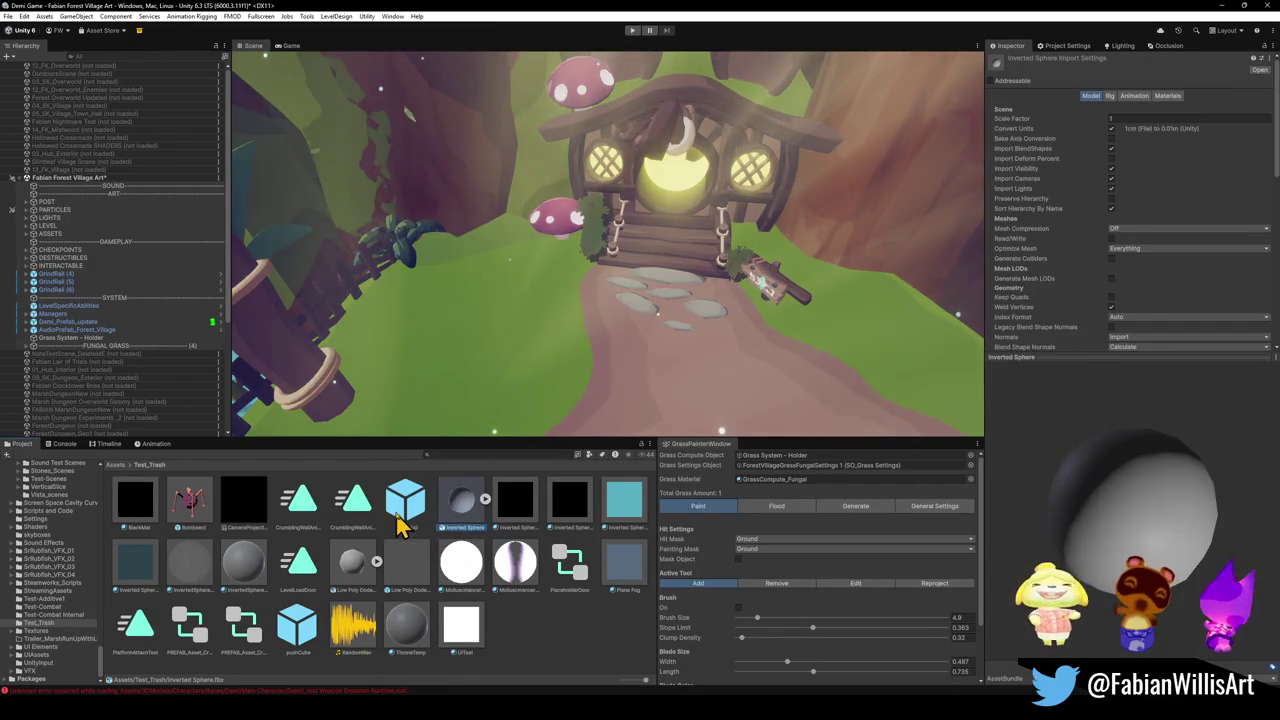
pyautogui.click(405, 525)
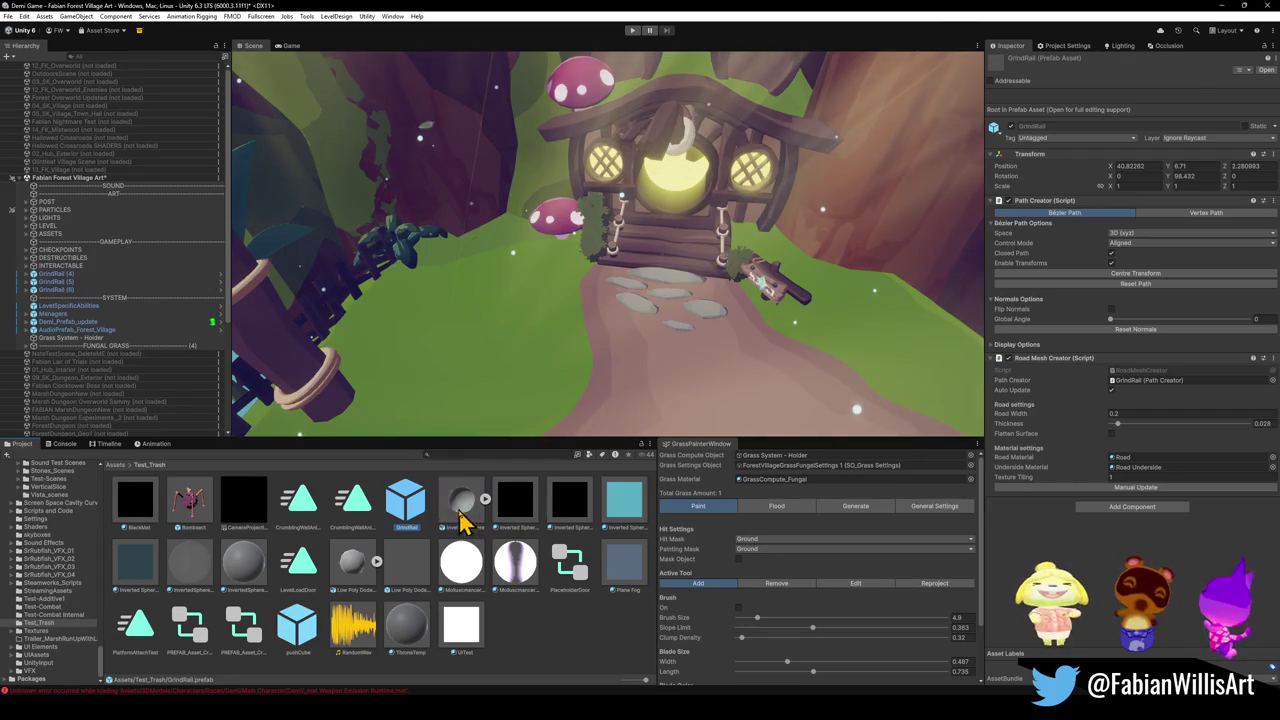
pyautogui.click(462, 513)
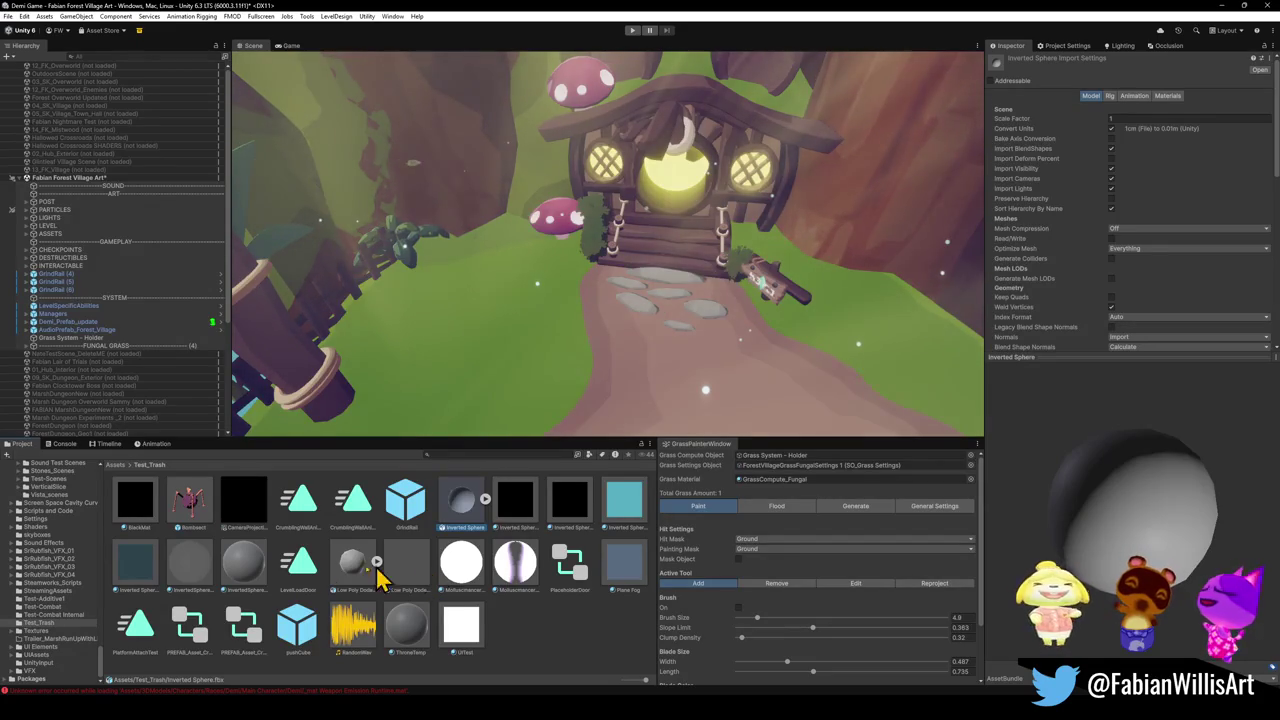
pyautogui.click(186, 526)
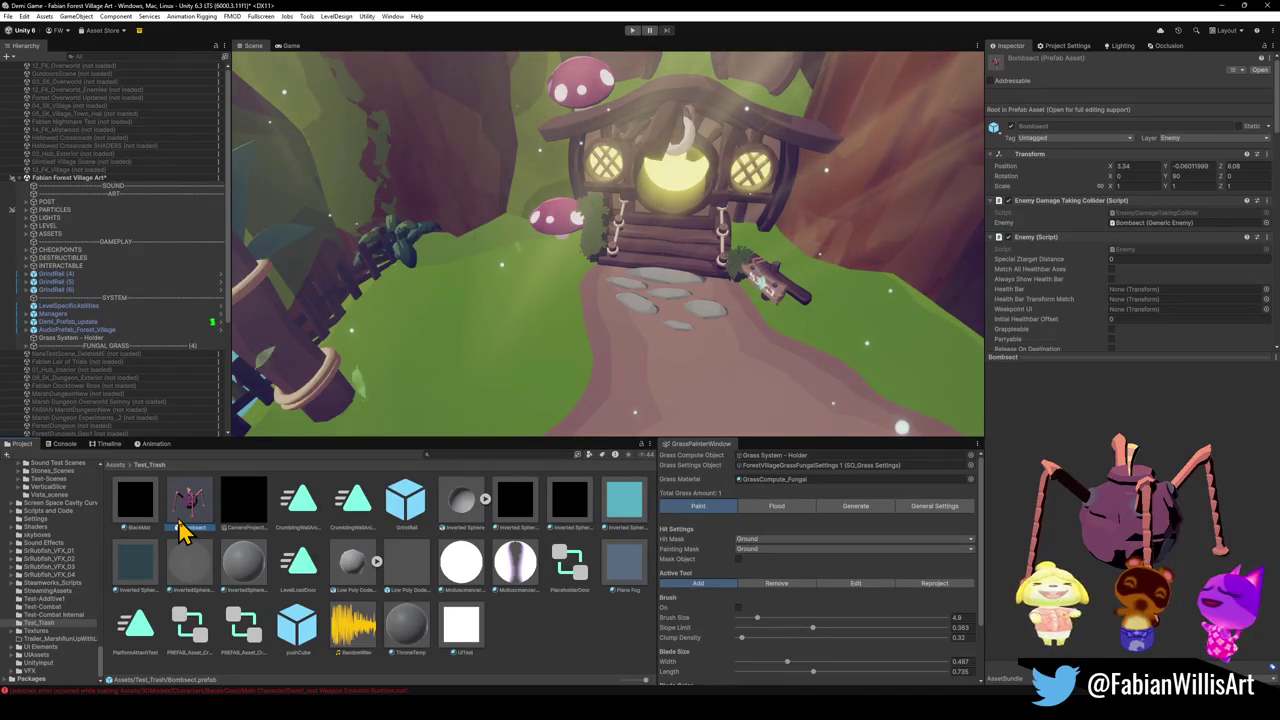
pyautogui.click(548, 652)
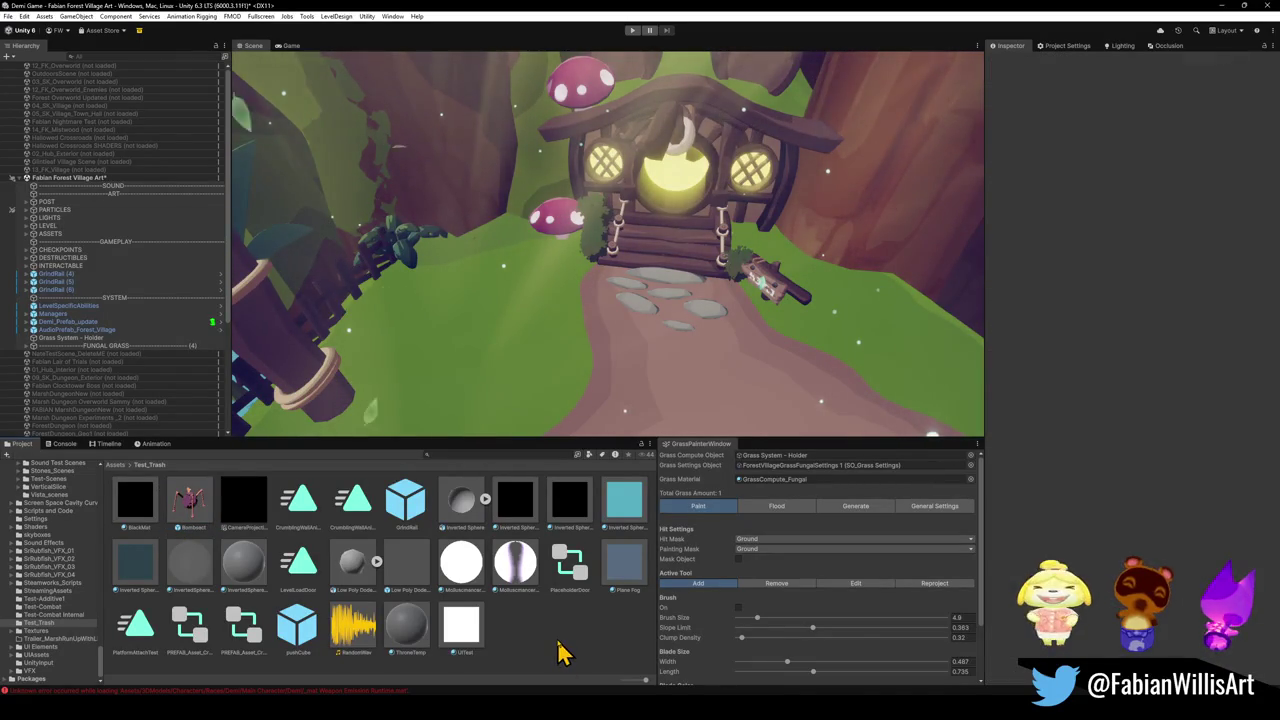
# Select and frame the Plane.325 ground piece, collapsing its material settings.
pyautogui.click(80, 330)
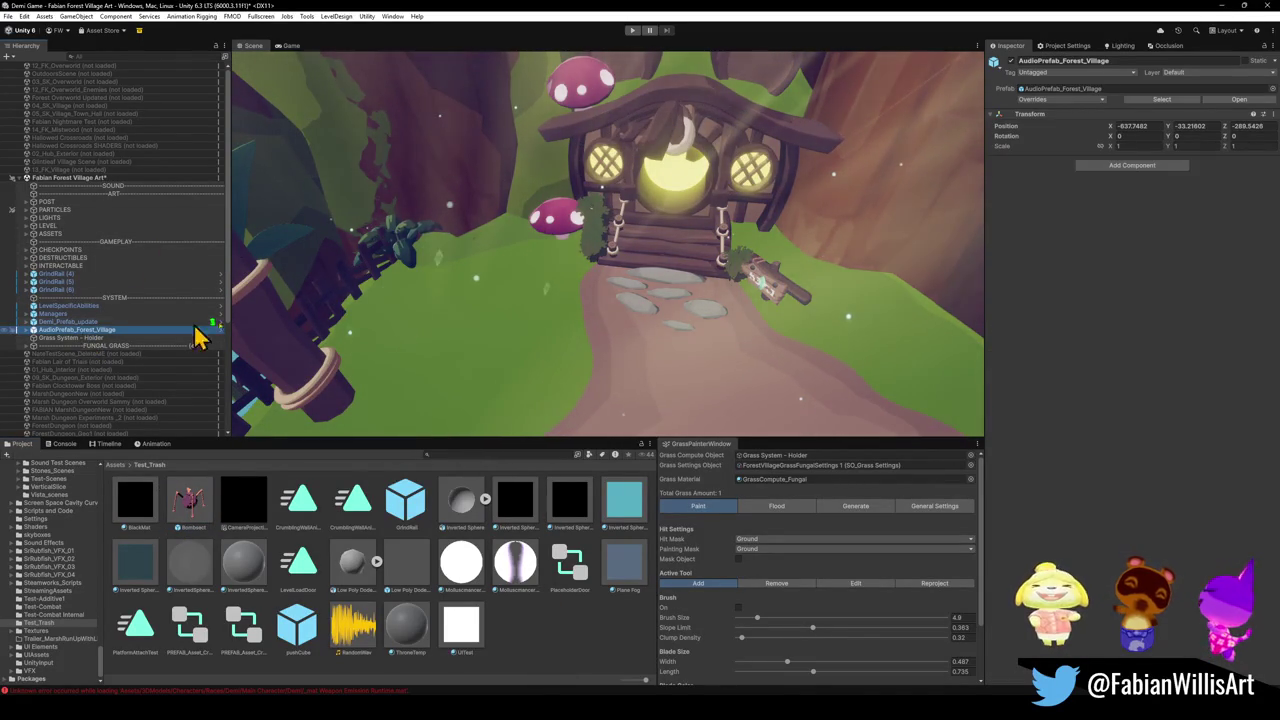
pyautogui.press('w')
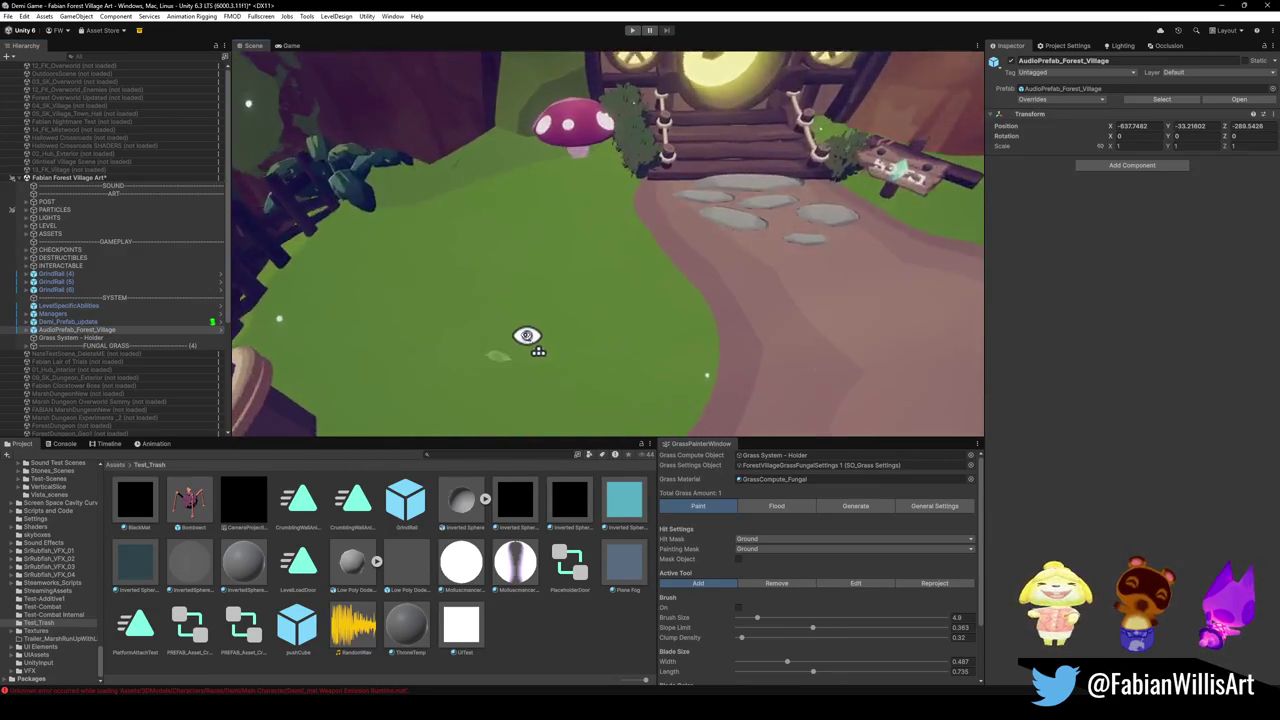
pyautogui.click(613, 333)
pyautogui.click(575, 368)
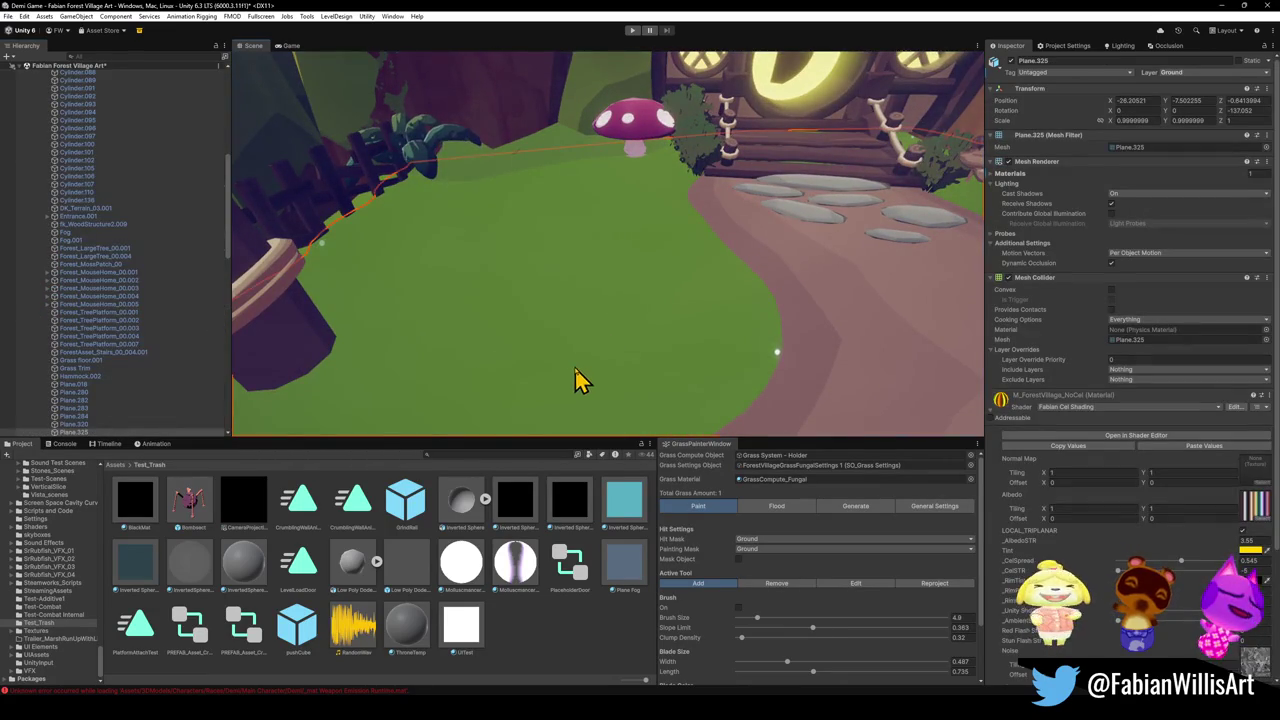
pyautogui.press('f')
pyautogui.click(992, 412)
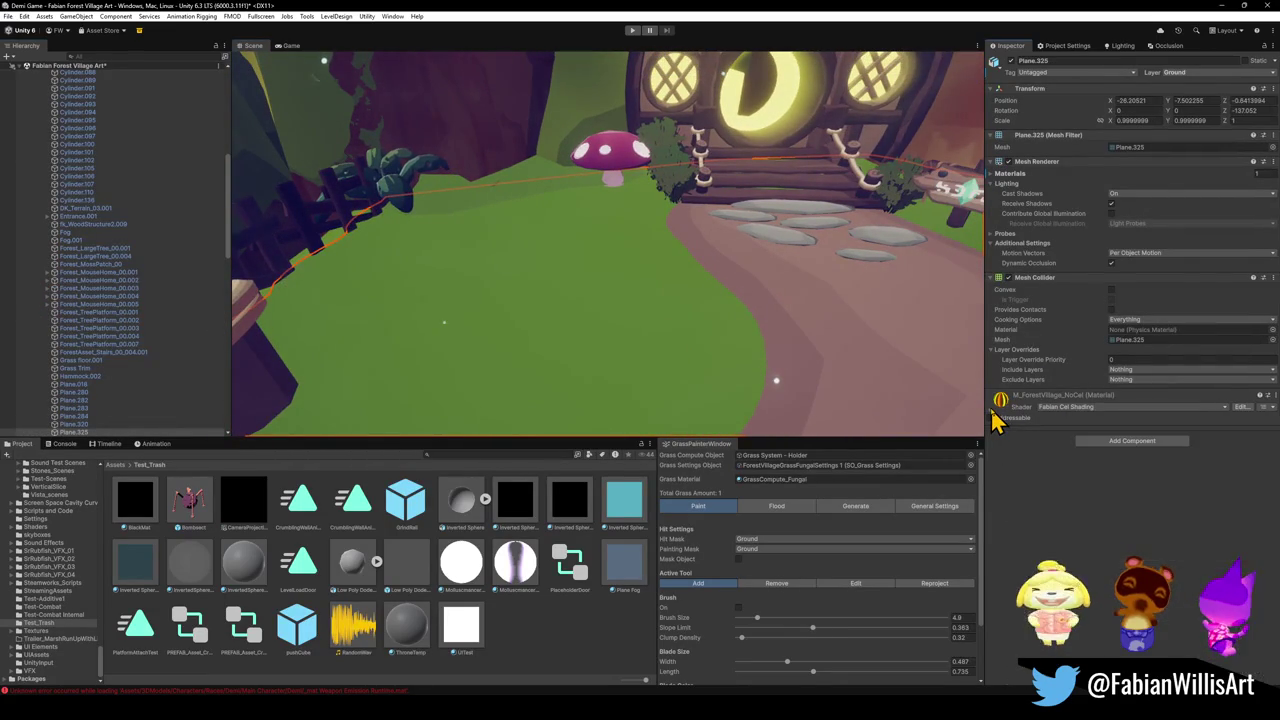
# Orbit toward the mushroom house and pine trees across the clearing, then clear the selection.
pyautogui.moveTo(555, 325); pyautogui.dragTo(697, 337)
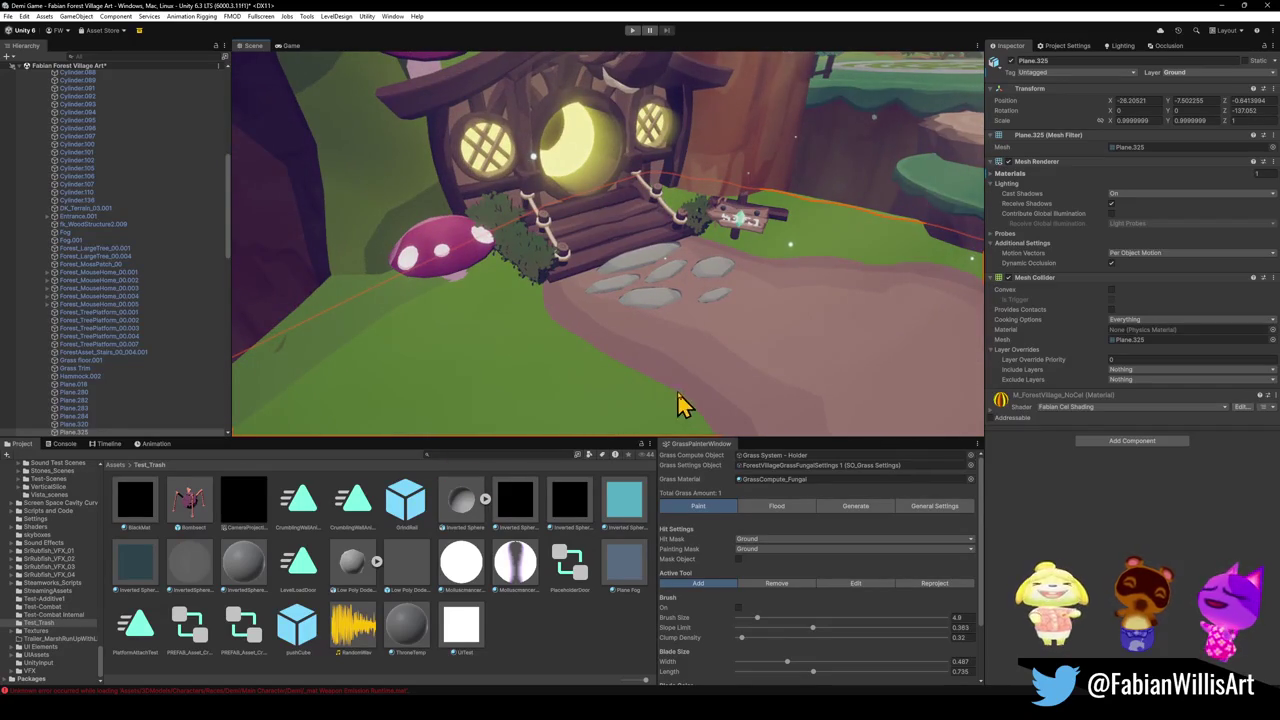
pyautogui.moveTo(535, 275)
pyautogui.mouseDown()
pyautogui.moveTo(691, 191)
pyautogui.moveTo(694, 307)
pyautogui.moveTo(691, 274)
pyautogui.moveTo(603, 294)
pyautogui.moveTo(626, 283)
pyautogui.moveTo(651, 294)
pyautogui.moveTo(580, 275)
pyautogui.mouseUp()
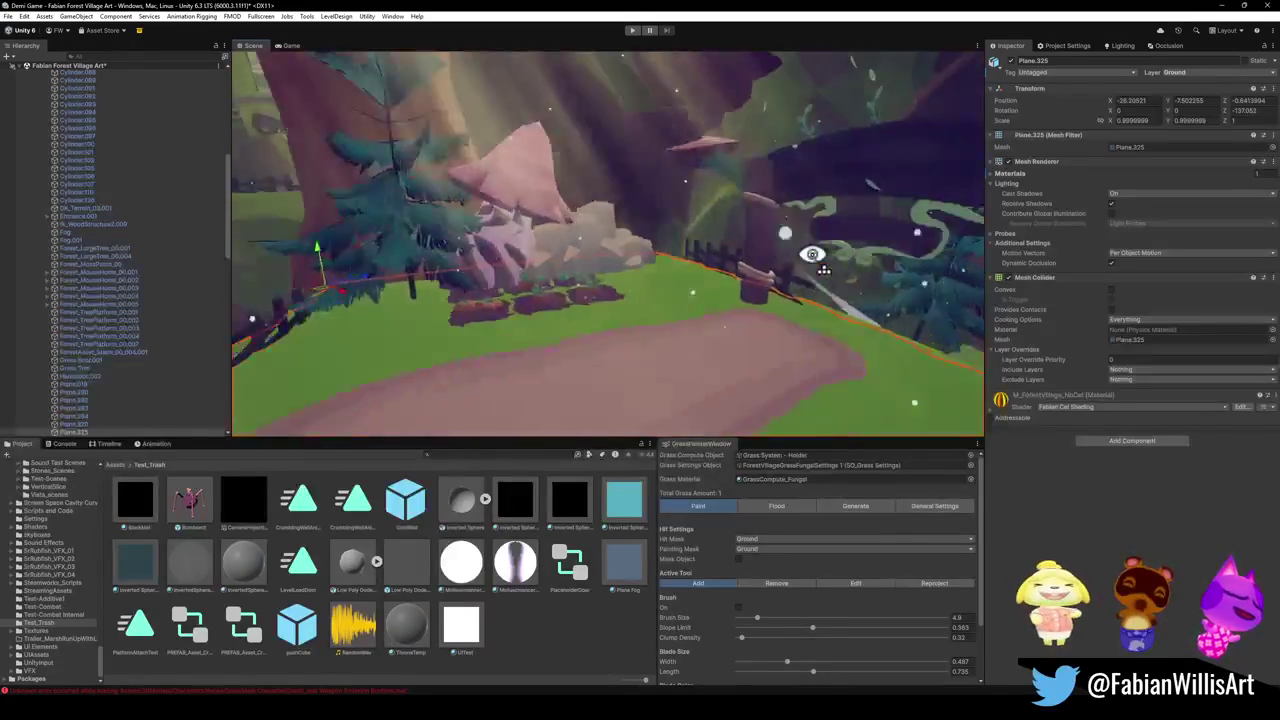
pyautogui.click(712, 372)
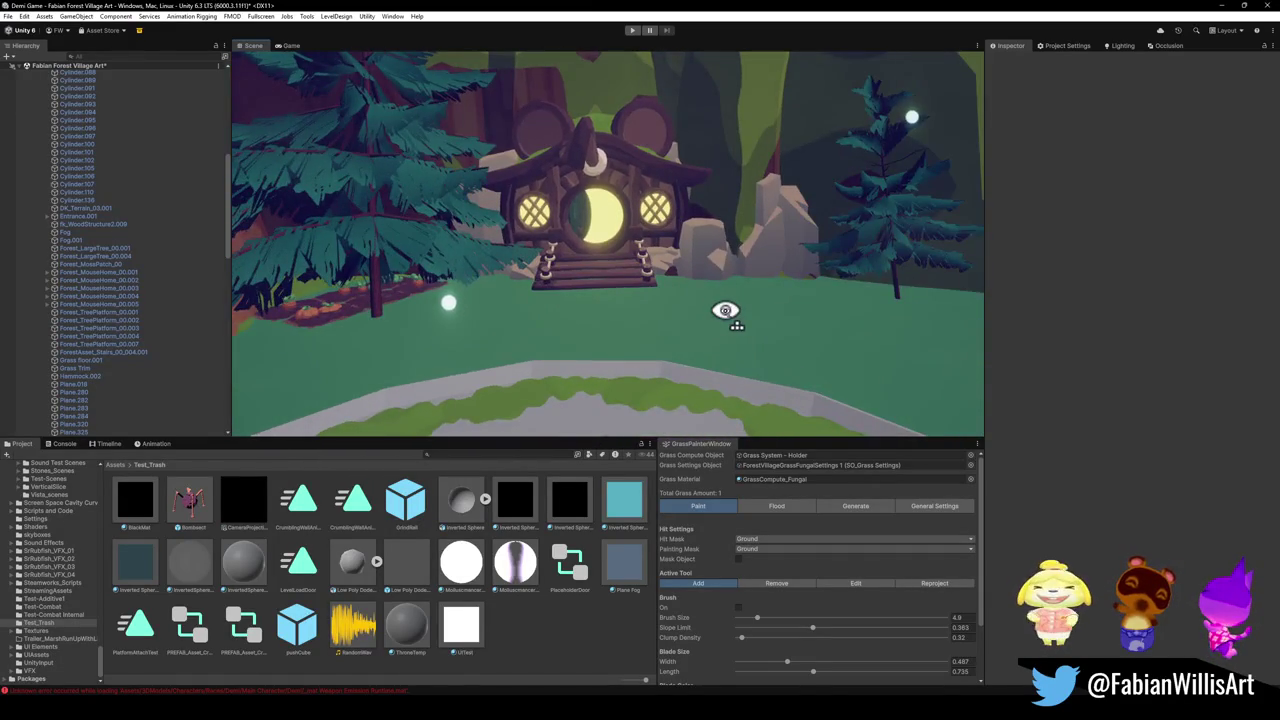
# Zoom and orbit past the spiral grass circle, fly toward the stump and fence, then back off.
pyautogui.scroll(5, 672, 287)
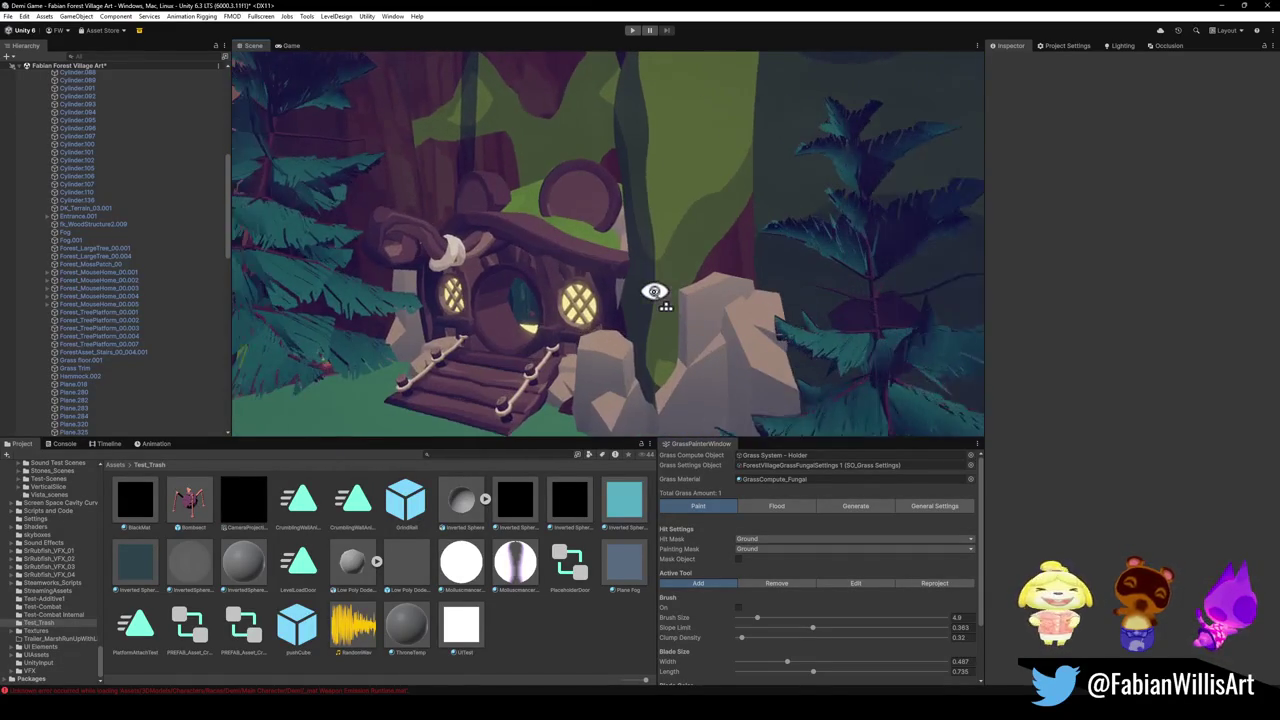
pyautogui.moveTo(705, 285); pyautogui.dragTo(554, 300)
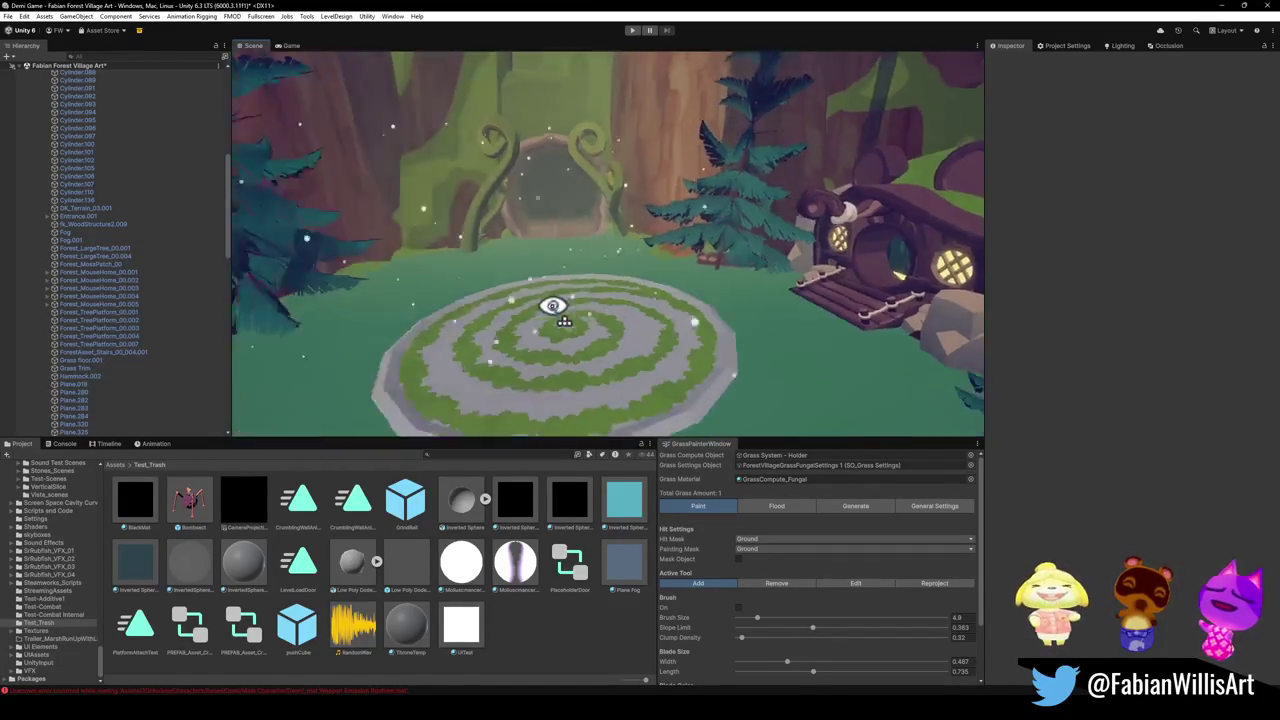
pyautogui.moveTo(648, 313)
pyautogui.mouseDown()
pyautogui.moveTo(463, 349)
pyautogui.moveTo(662, 288)
pyautogui.moveTo(640, 317)
pyautogui.moveTo(666, 308)
pyautogui.mouseUp()
pyautogui.press('w')
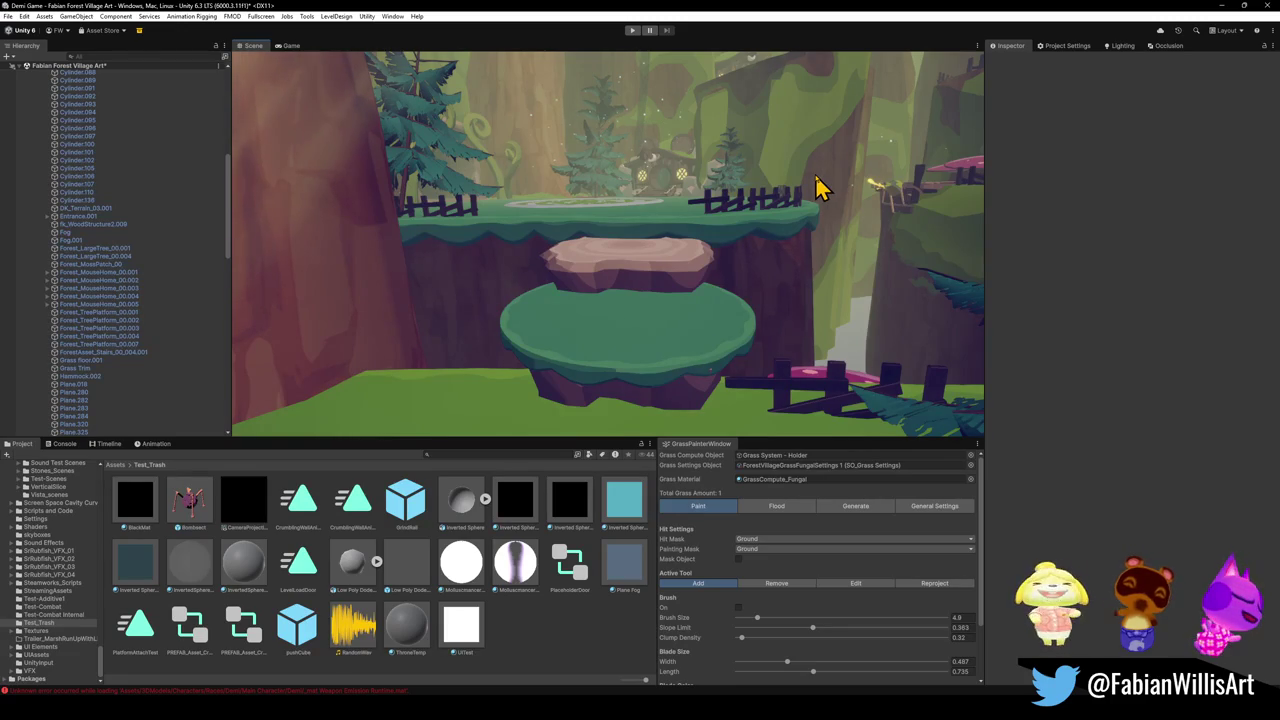
pyautogui.press('s')
pyautogui.write('fung')
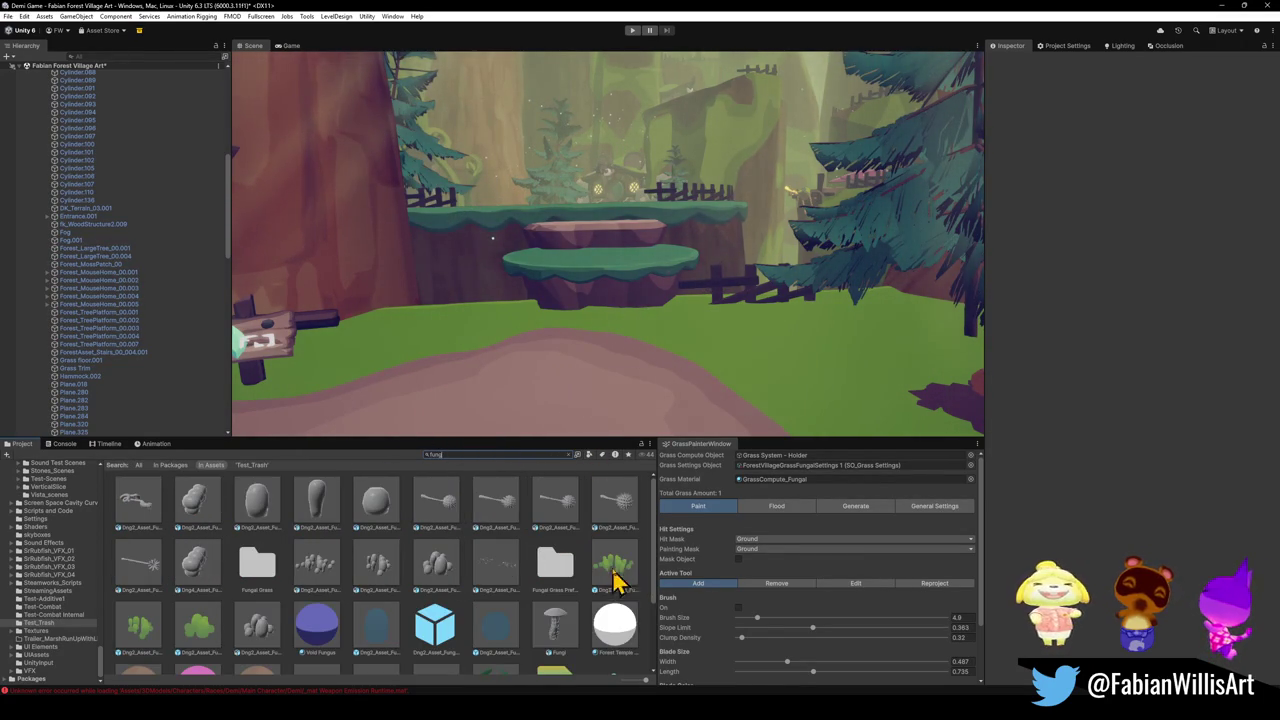
# Place two FungalGrassCluster prefabs on the ground in the Scene.
pyautogui.moveTo(617, 580); pyautogui.dragTo(791, 389)
pyautogui.moveTo(686, 386); pyautogui.dragTo(686, 380)
pyautogui.moveTo(165, 622); pyautogui.dragTo(800, 354)
pyautogui.click(620, 280)
pyautogui.moveTo(620, 280)
pyautogui.mouseDown()
pyautogui.moveTo(580, 337)
pyautogui.moveTo(665, 361)
pyautogui.mouseUp()
# Drag the ground material onto a cluster, then undo until both clusters are gone.
pyautogui.click(665, 361)
pyautogui.moveTo(1003, 413)
pyautogui.mouseDown()
pyautogui.moveTo(585, 263)
pyautogui.moveTo(603, 277)
pyautogui.mouseUp()
pyautogui.hotkey('ctrl', 'z')
pyautogui.hotkey('ctrl', 'z')
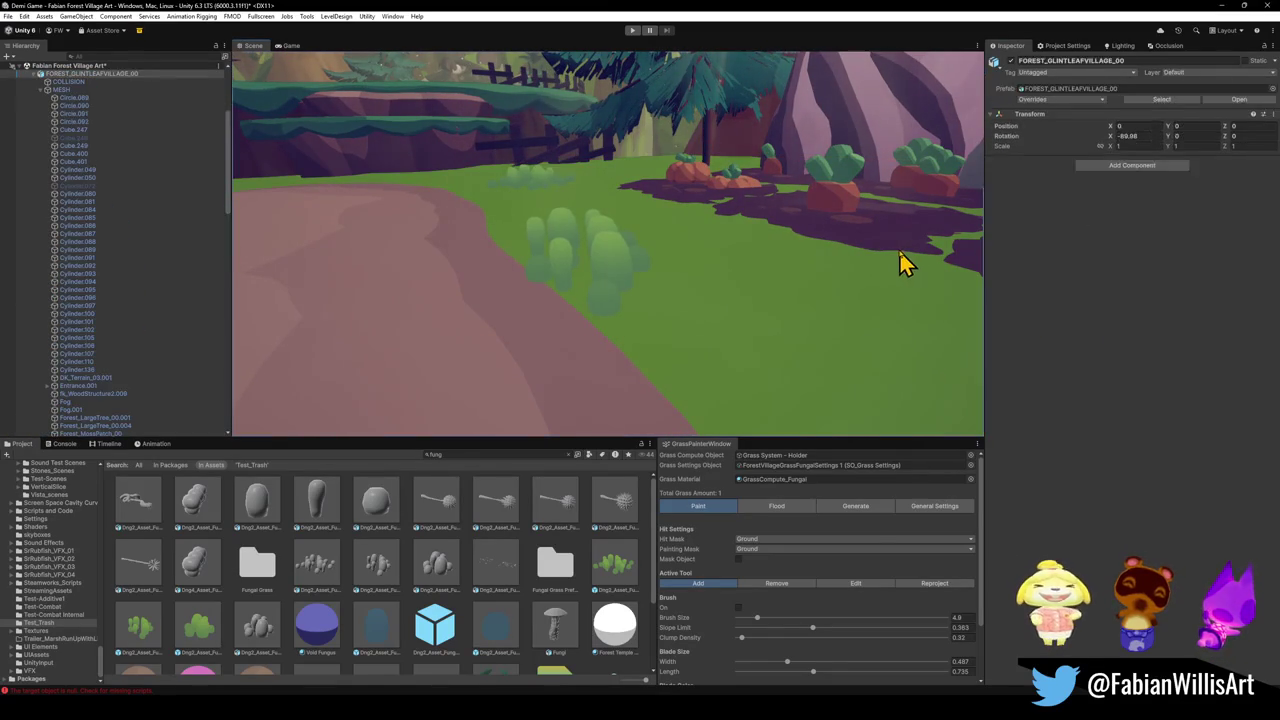
pyautogui.hotkey('ctrl', 'z')
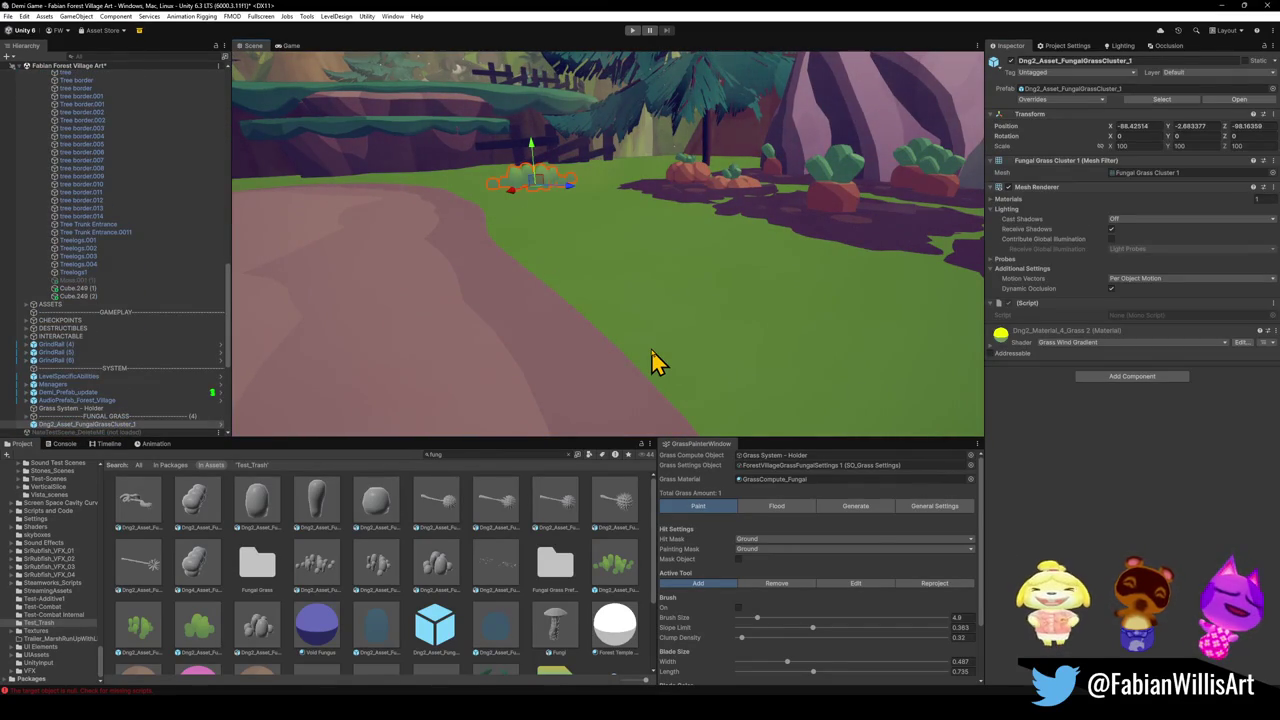
pyautogui.hotkey('ctrl', 'z')
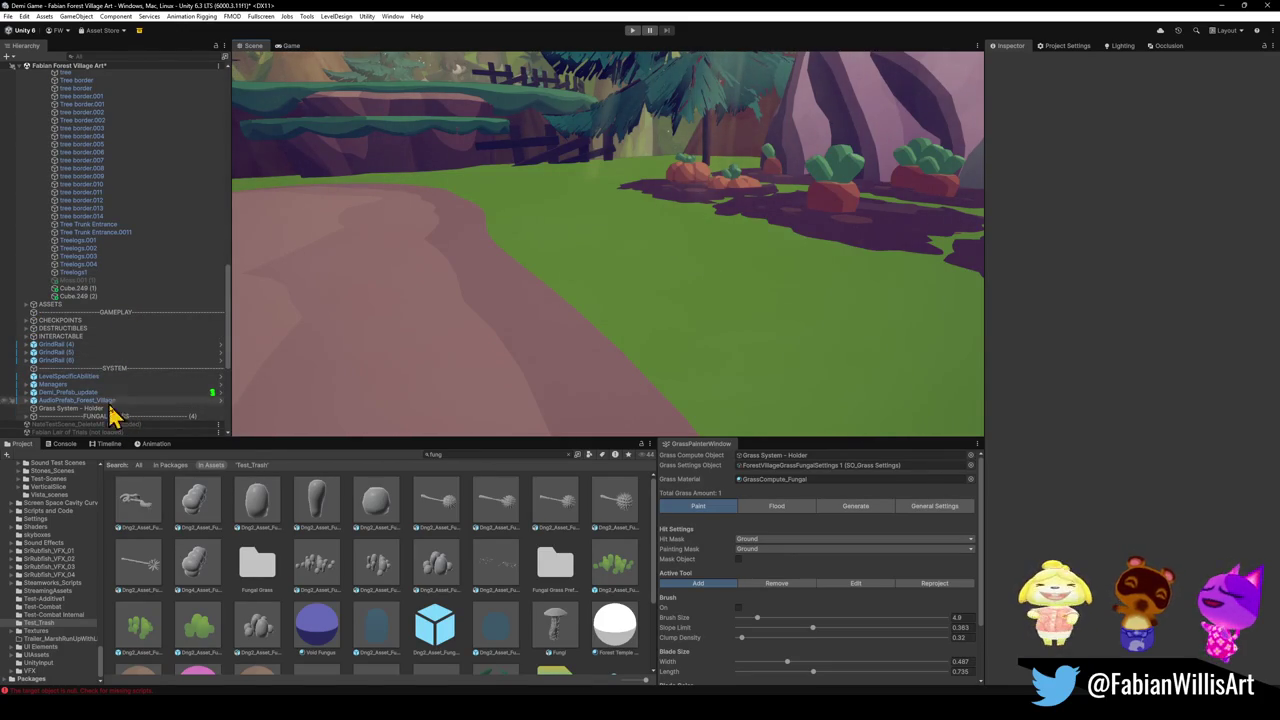
# Delete the extra top-level Grass System - Holder outside FUNGAL GRASS, then select ground Plane.325.
pyautogui.moveTo(432, 250); pyautogui.dragTo(398, 258)
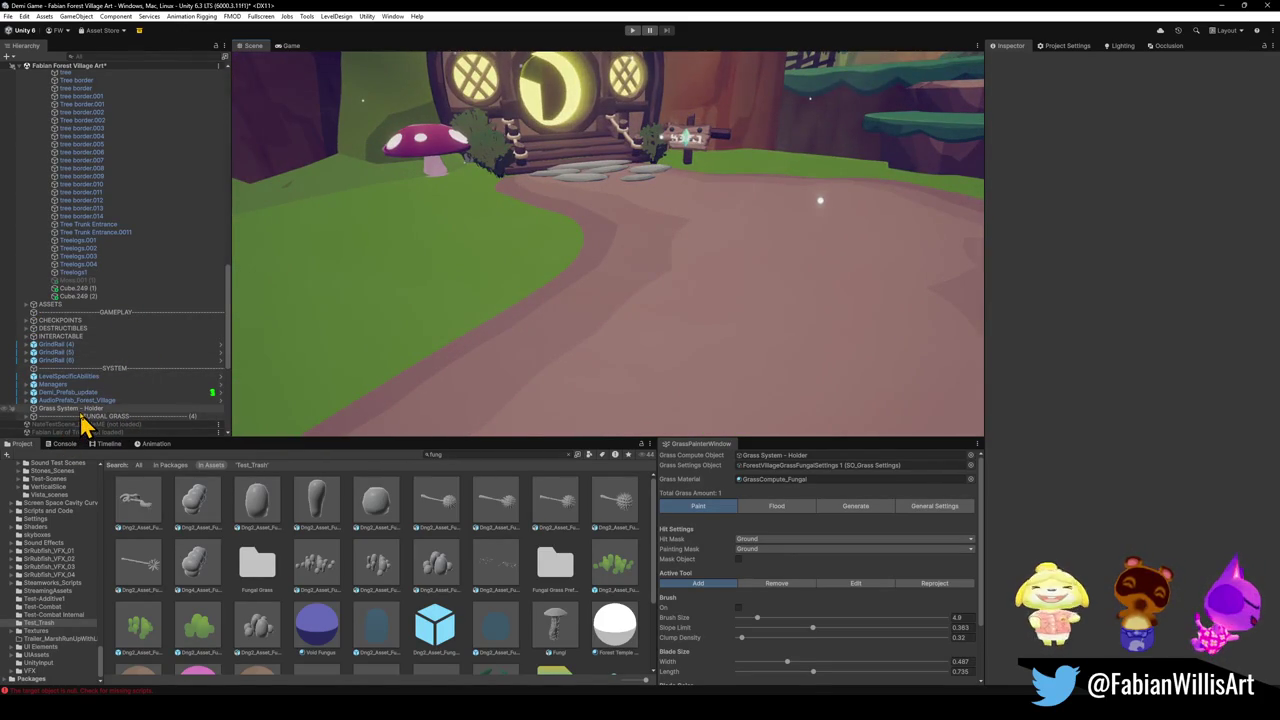
pyautogui.click(83, 409)
pyautogui.click(26, 417)
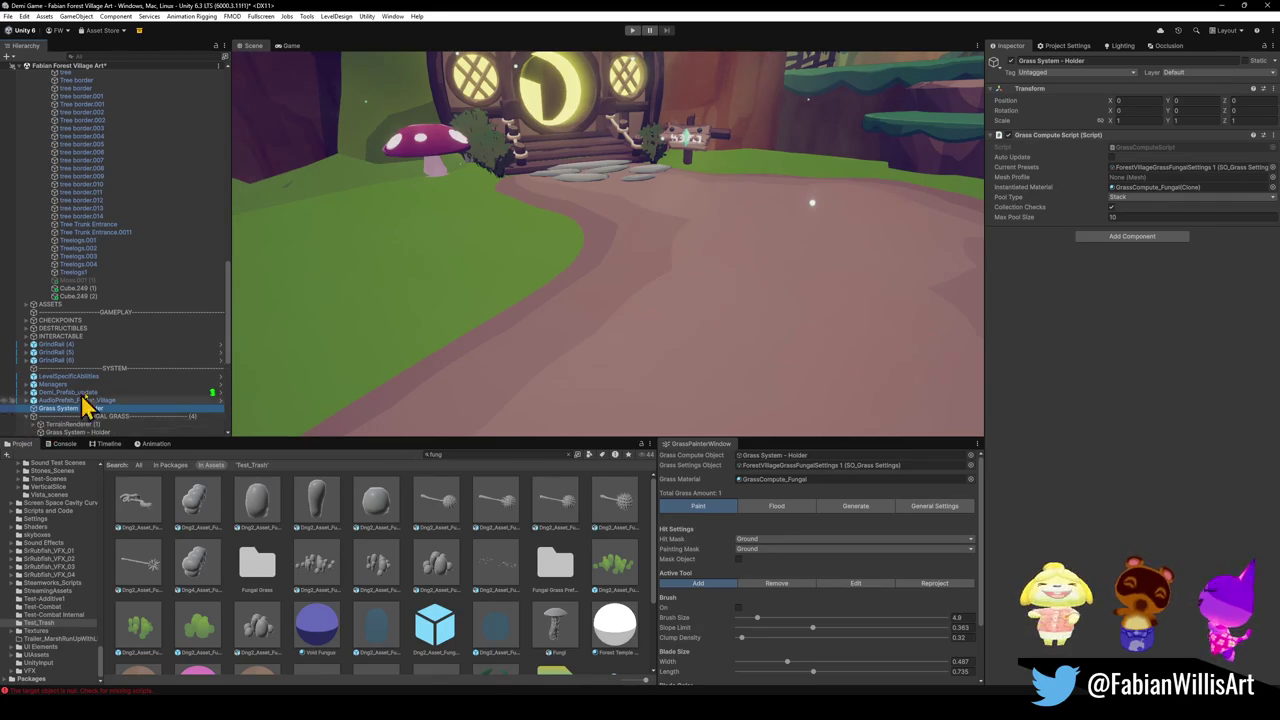
pyautogui.scroll(-3, 100, 395)
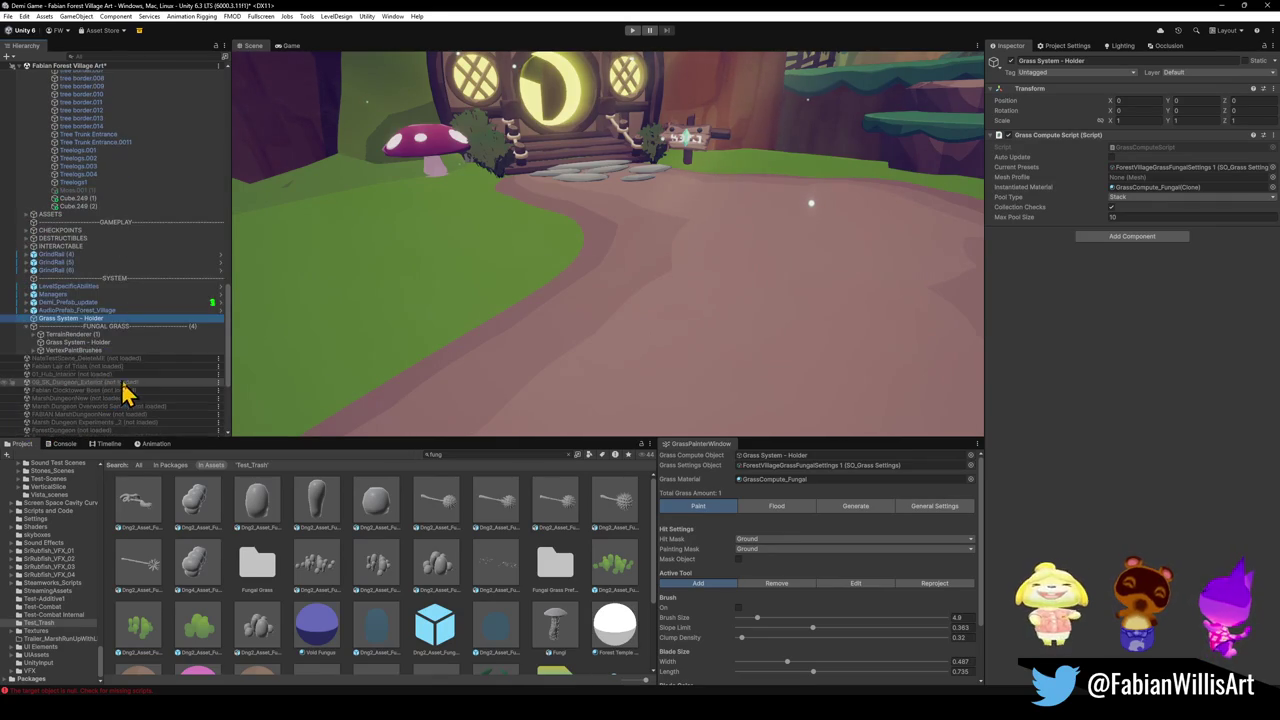
pyautogui.click(88, 342)
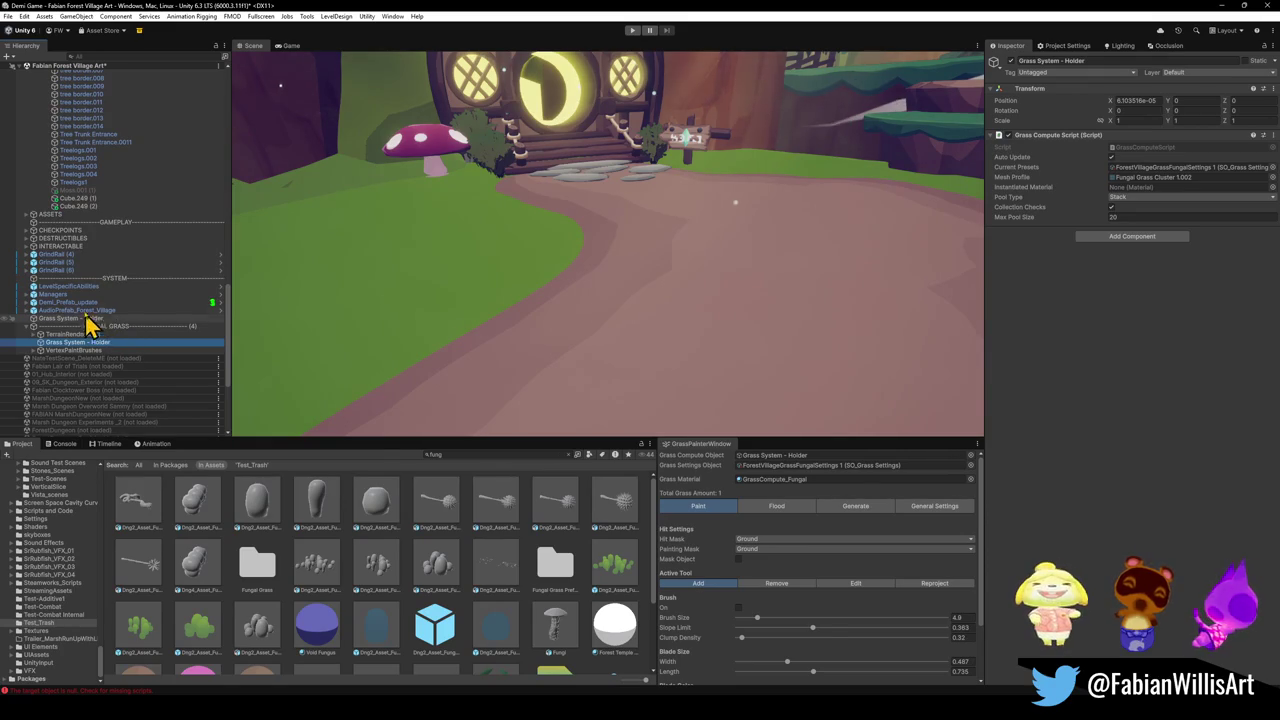
pyautogui.click(91, 319)
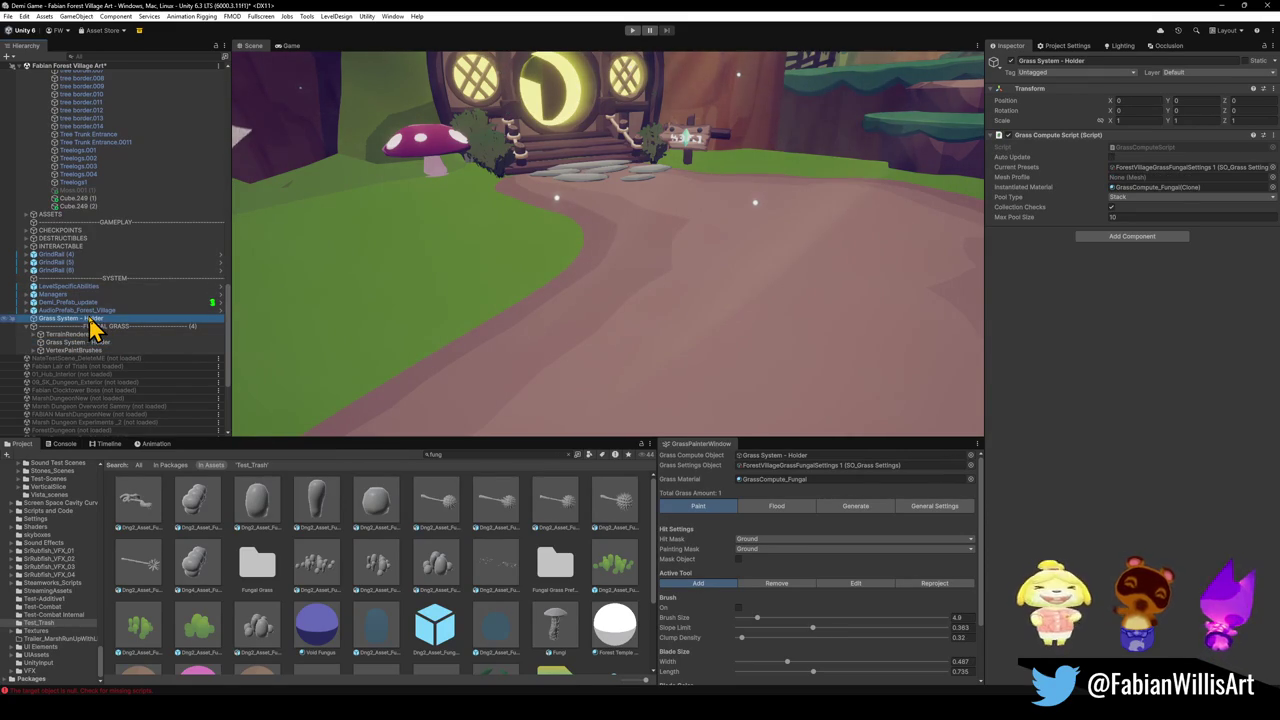
pyautogui.press('Delete')
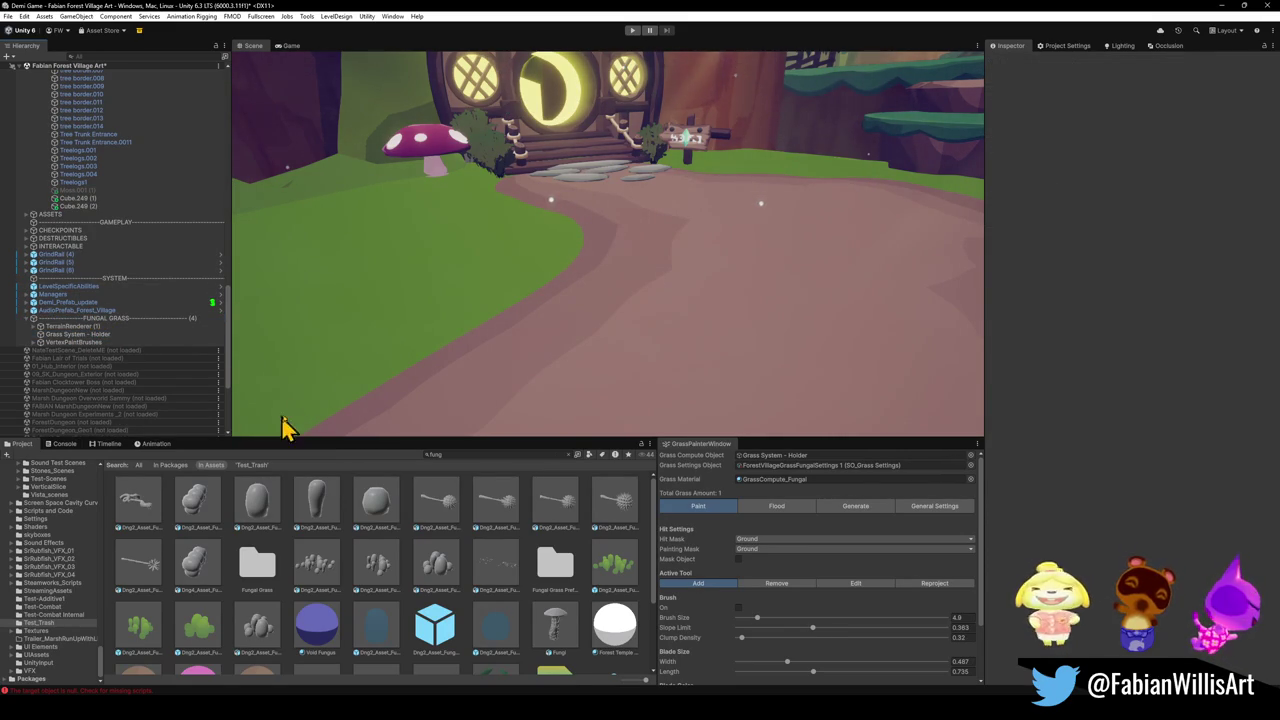
pyautogui.moveTo(560, 200)
pyautogui.mouseDown()
pyautogui.moveTo(609, 191)
pyautogui.moveTo(577, 208)
pyautogui.moveTo(560, 260)
pyautogui.mouseUp()
pyautogui.click(551, 334)
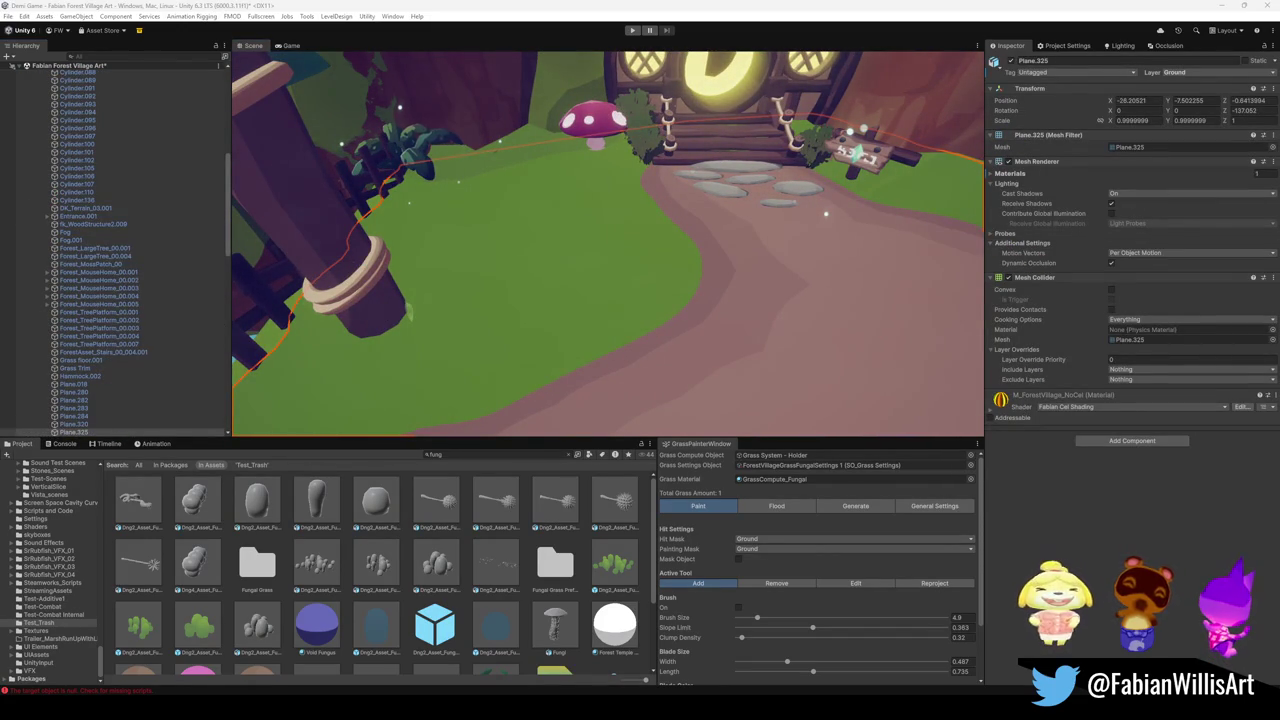
# Turn the grass Brush On and switch Plane.325's layer to Default and back to Ground.
pyautogui.moveTo(700, 237)
pyautogui.mouseDown()
pyautogui.moveTo(683, 263)
pyautogui.moveTo(700, 300)
pyautogui.mouseUp()
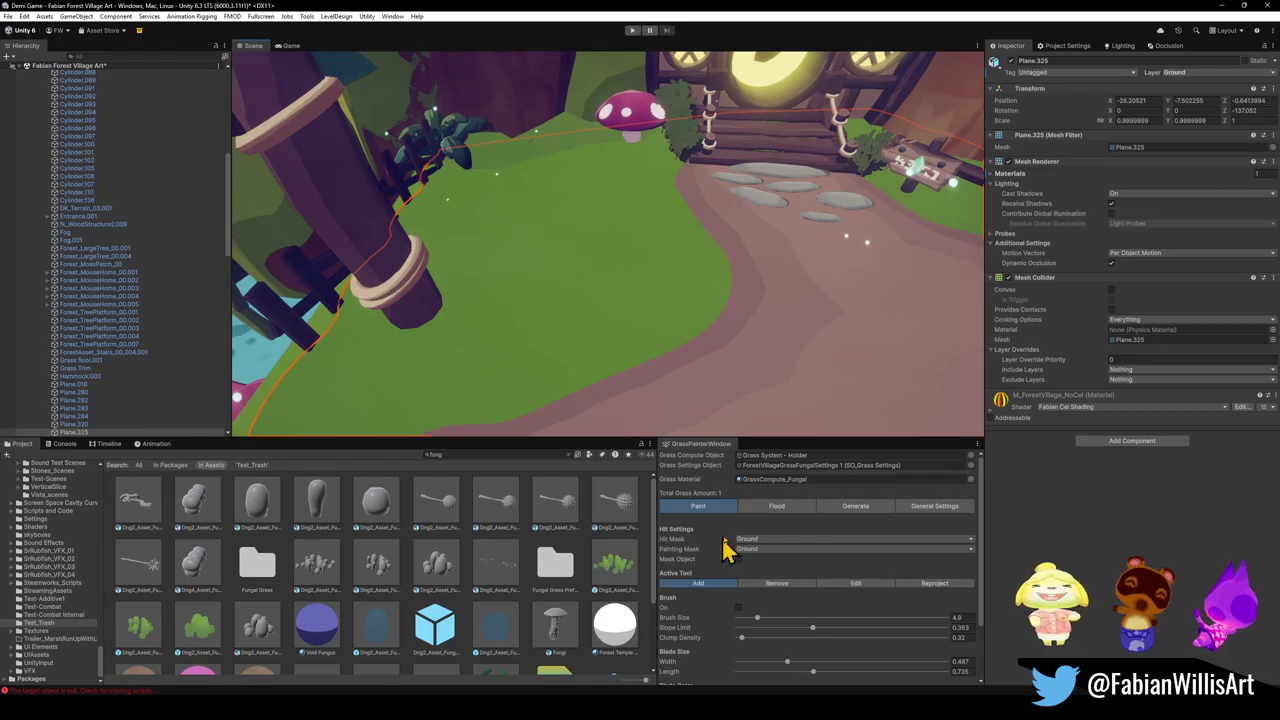
pyautogui.click(739, 608)
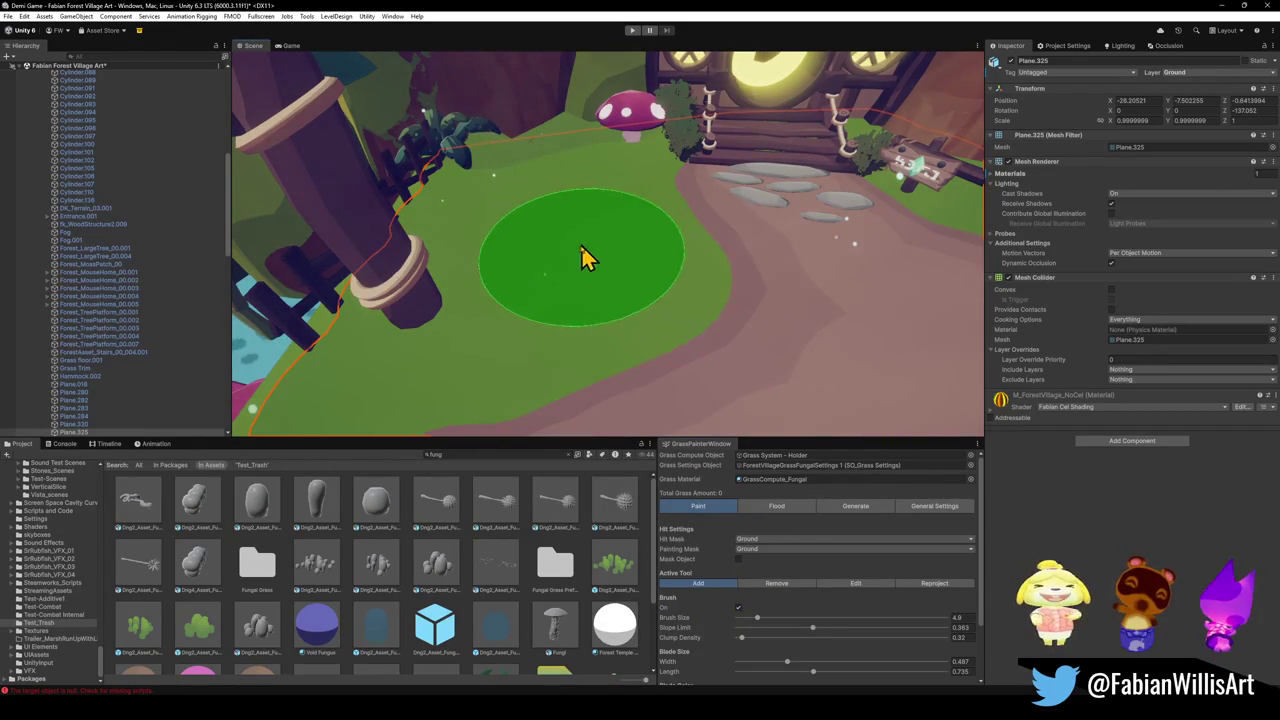
pyautogui.click(1200, 74)
pyautogui.click(1190, 83)
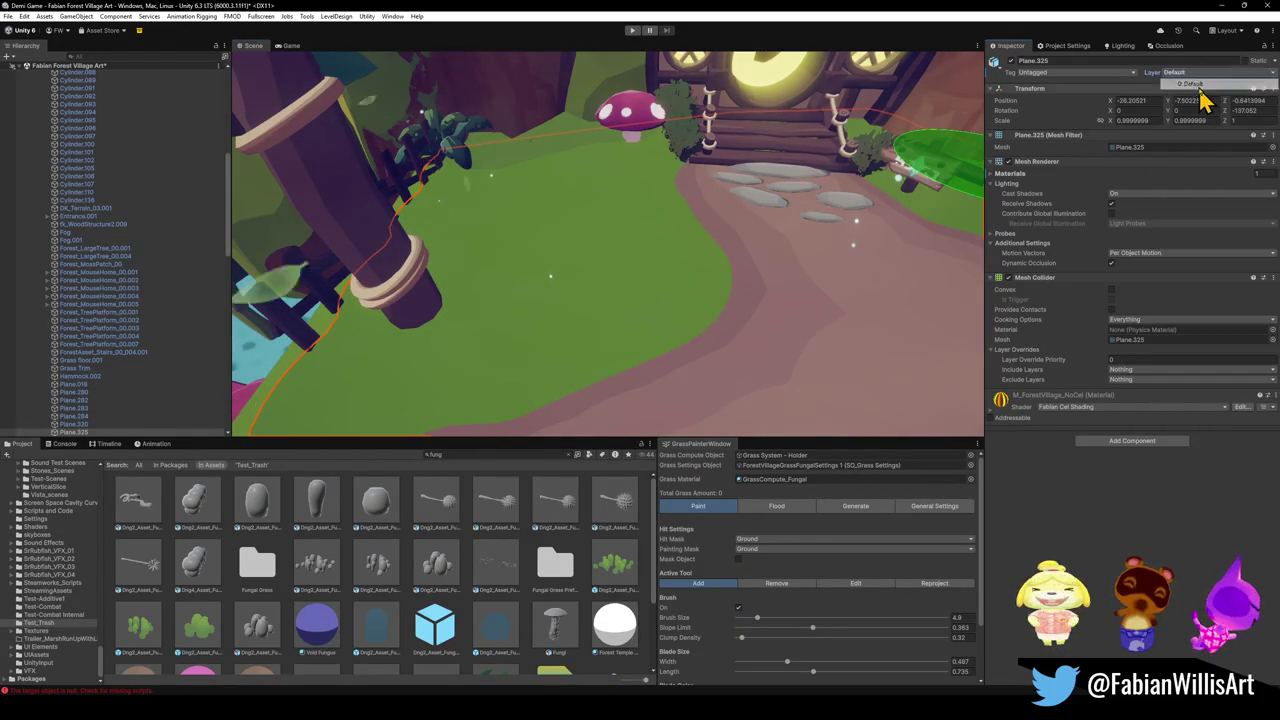
pyautogui.click(1192, 73)
pyautogui.click(1208, 227)
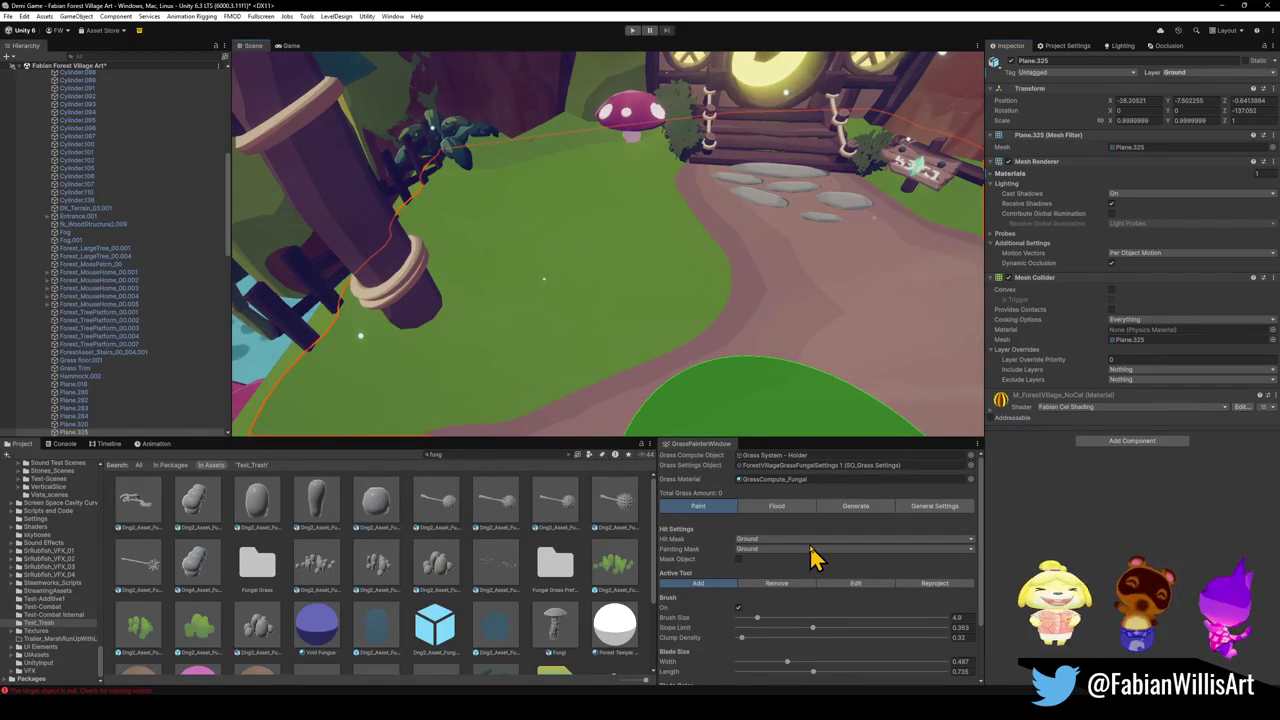
# Check the general grass settings, then request Clear Grass from the painting settings.
pyautogui.scroll(-3, 794, 540)
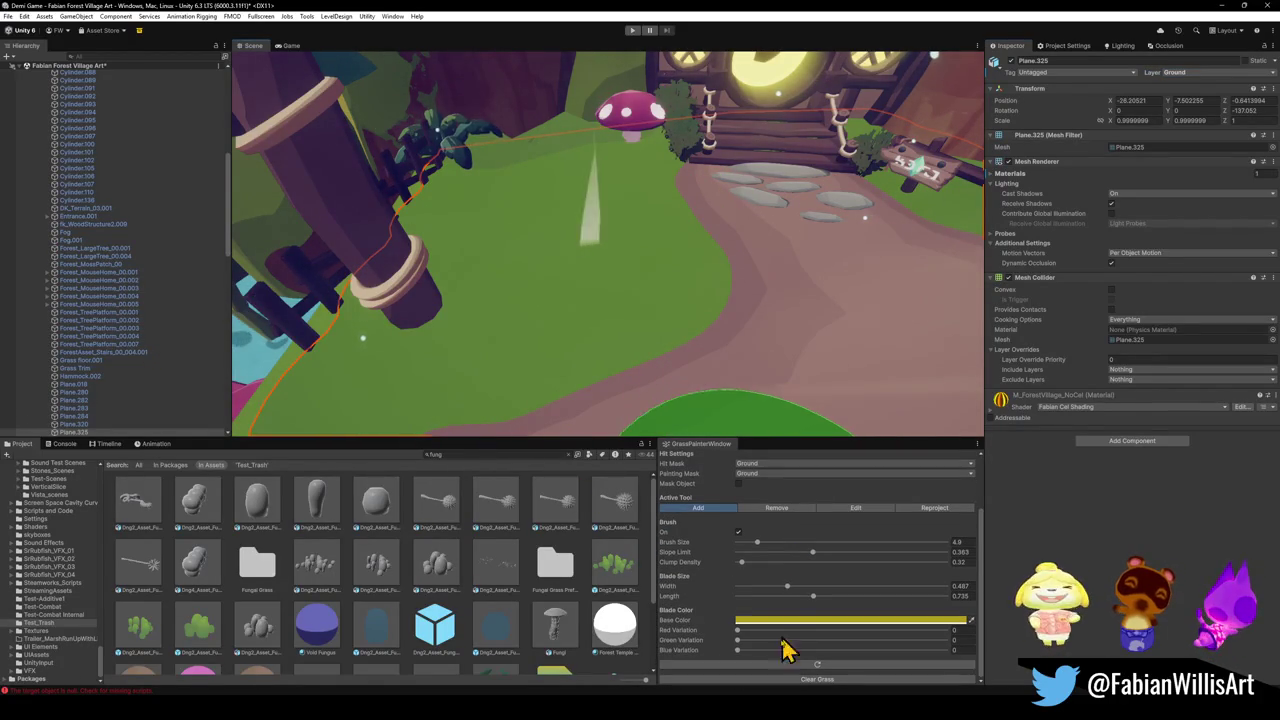
pyautogui.scroll(3, 800, 594)
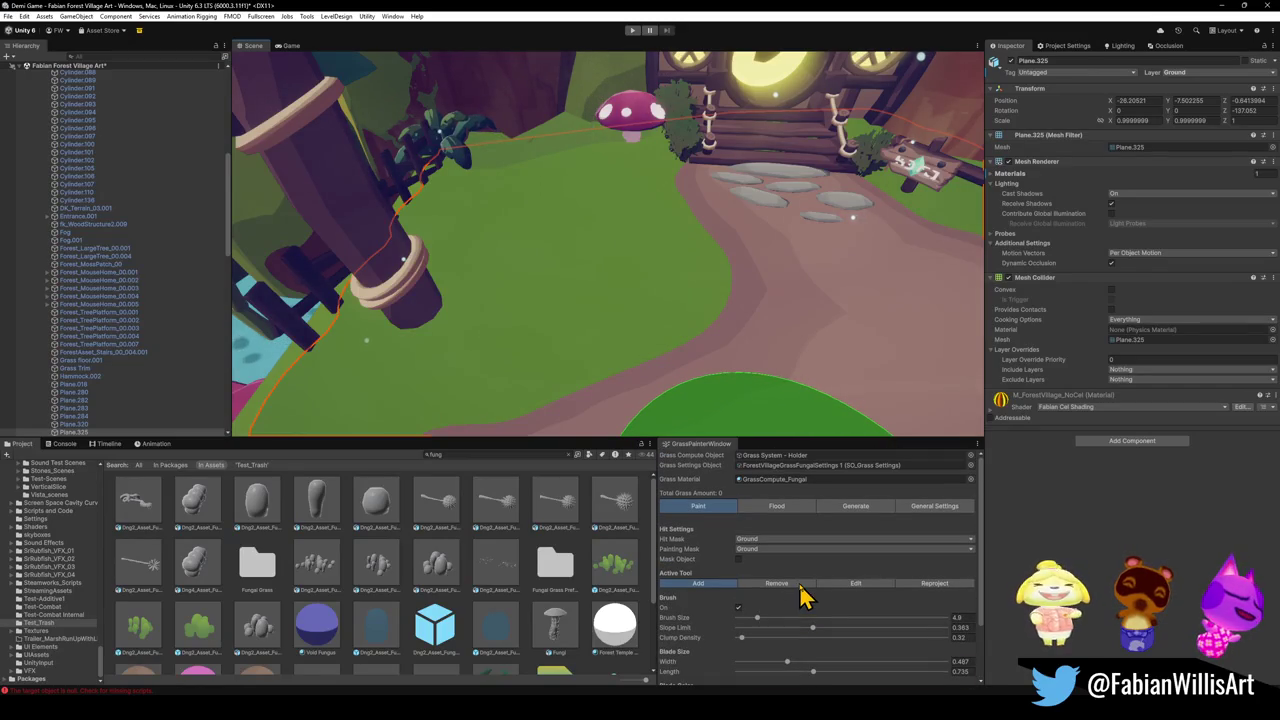
pyautogui.click(942, 507)
pyautogui.click(712, 507)
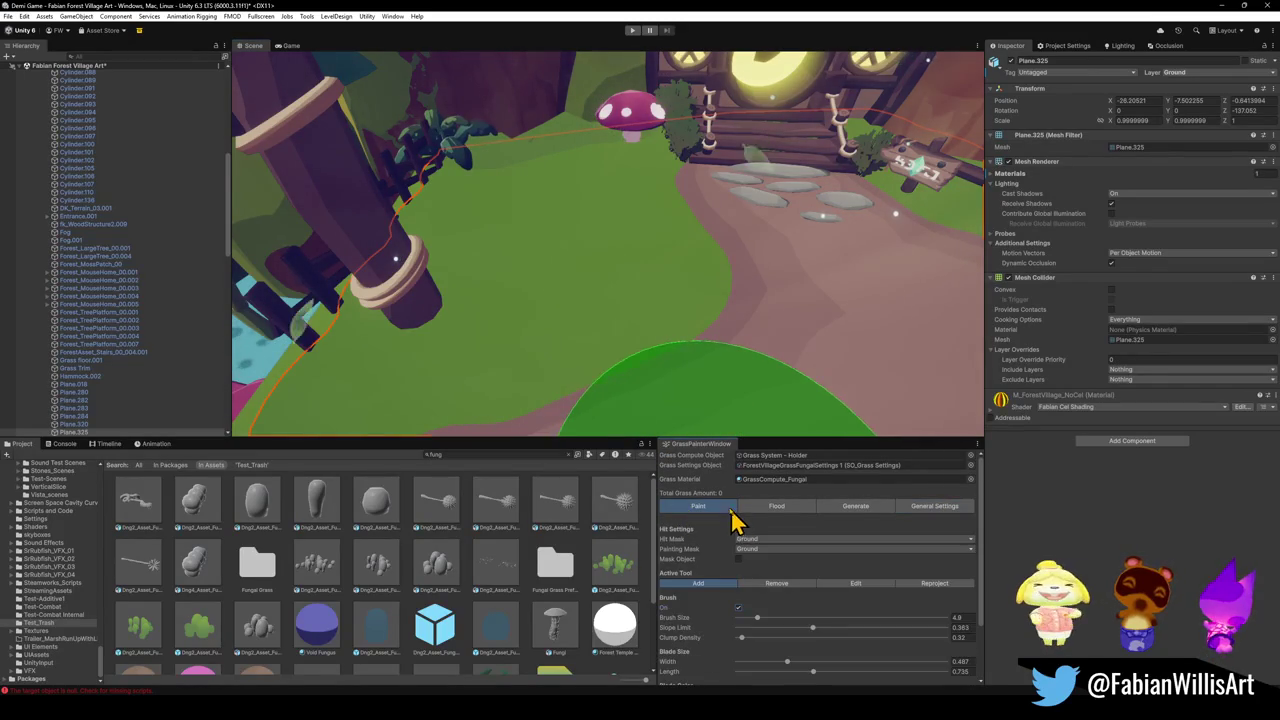
pyautogui.scroll(-3, 745, 545)
pyautogui.click(790, 680)
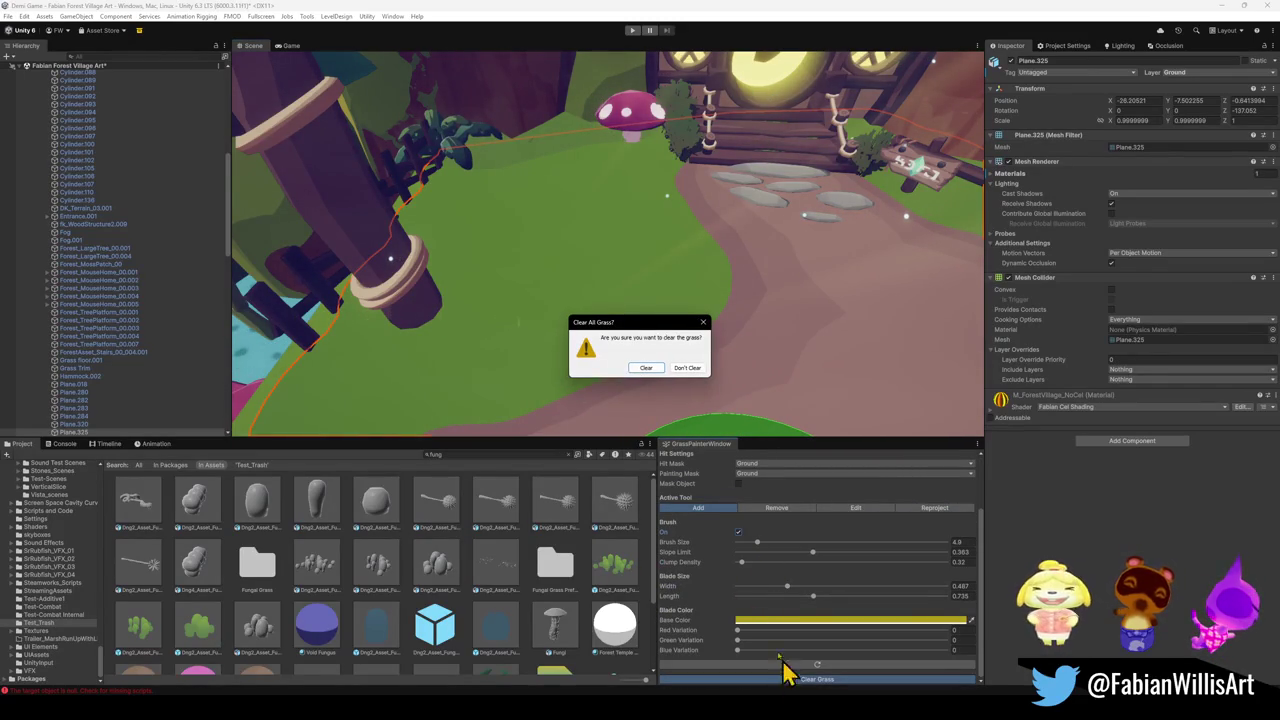
# Confirm clearing all grass and paint the first fungal grass clumps below the mushroom.
pyautogui.click(651, 368)
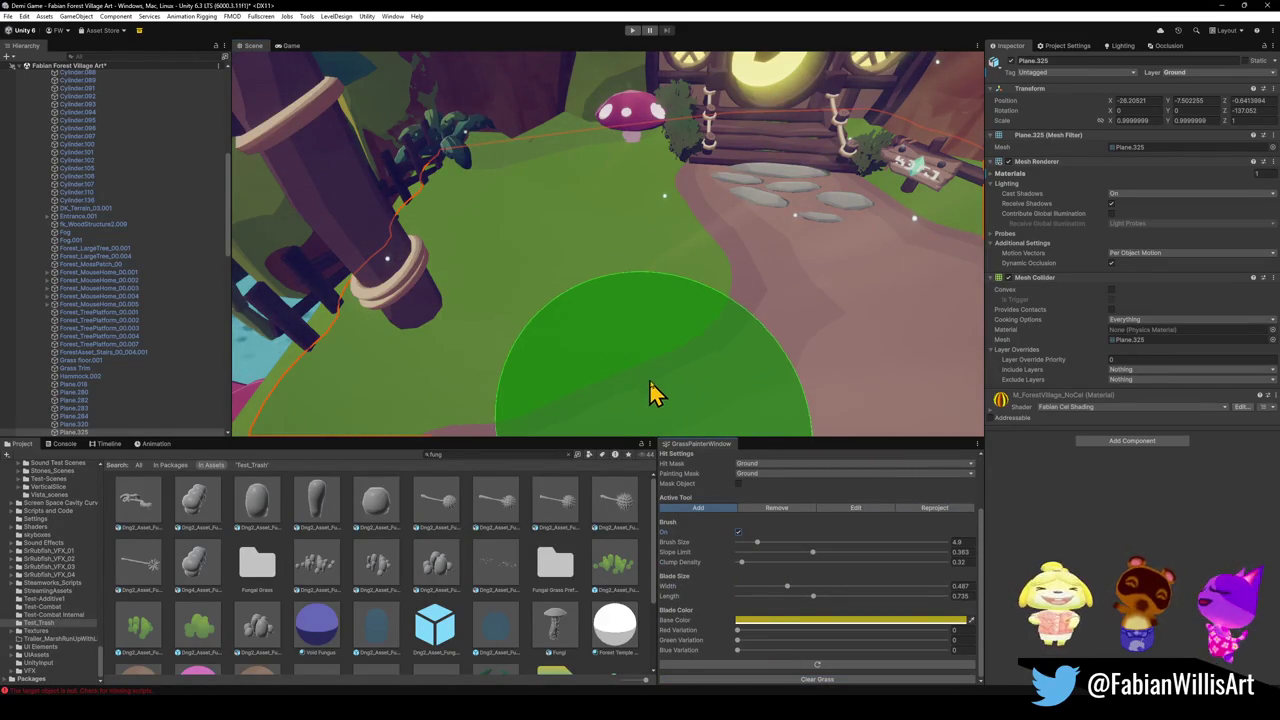
pyautogui.click(471, 314)
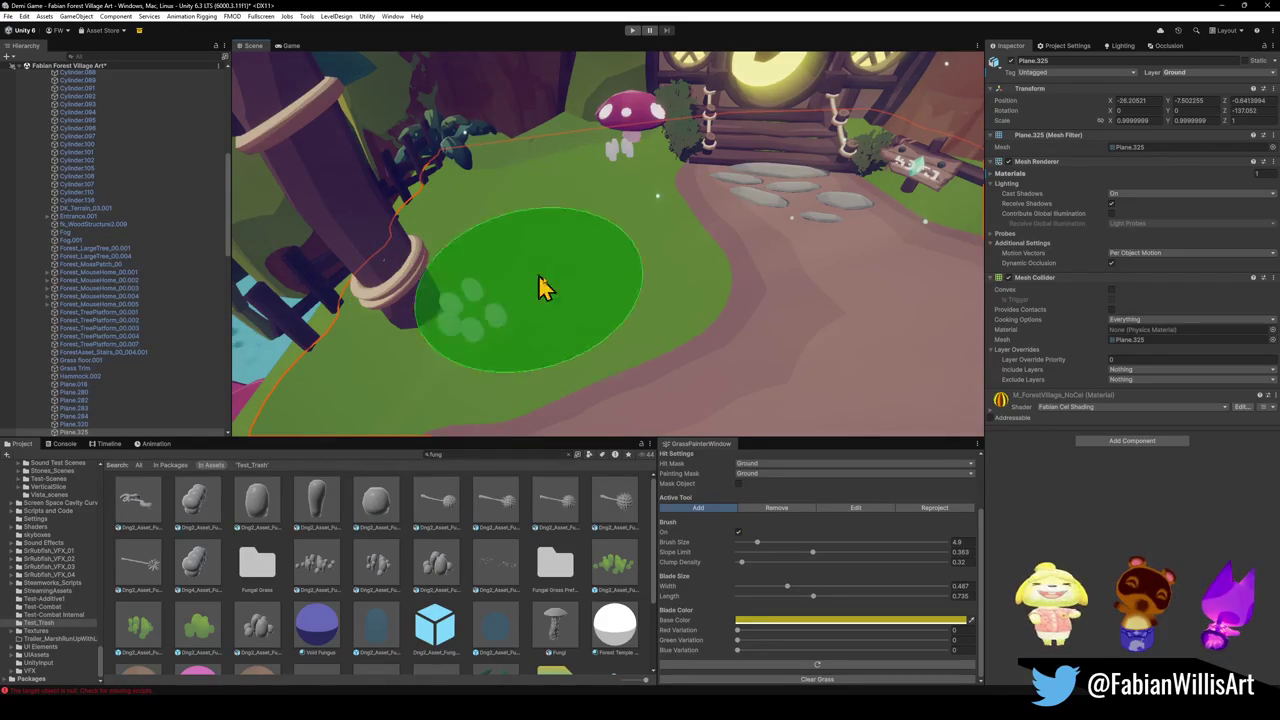
pyautogui.click(577, 200)
pyautogui.hotkey('ctrl', 'z')
pyautogui.hotkey('ctrl', 'z')
pyautogui.hotkey('ctrl', 'y')
# Paint more fungal grass clumps across the clearing near the mushroom house.
pyautogui.moveTo(630, 212)
pyautogui.mouseDown()
pyautogui.moveTo(551, 249)
pyautogui.moveTo(643, 294)
pyautogui.moveTo(660, 320)
pyautogui.moveTo(617, 326)
pyautogui.moveTo(634, 337)
pyautogui.mouseUp()
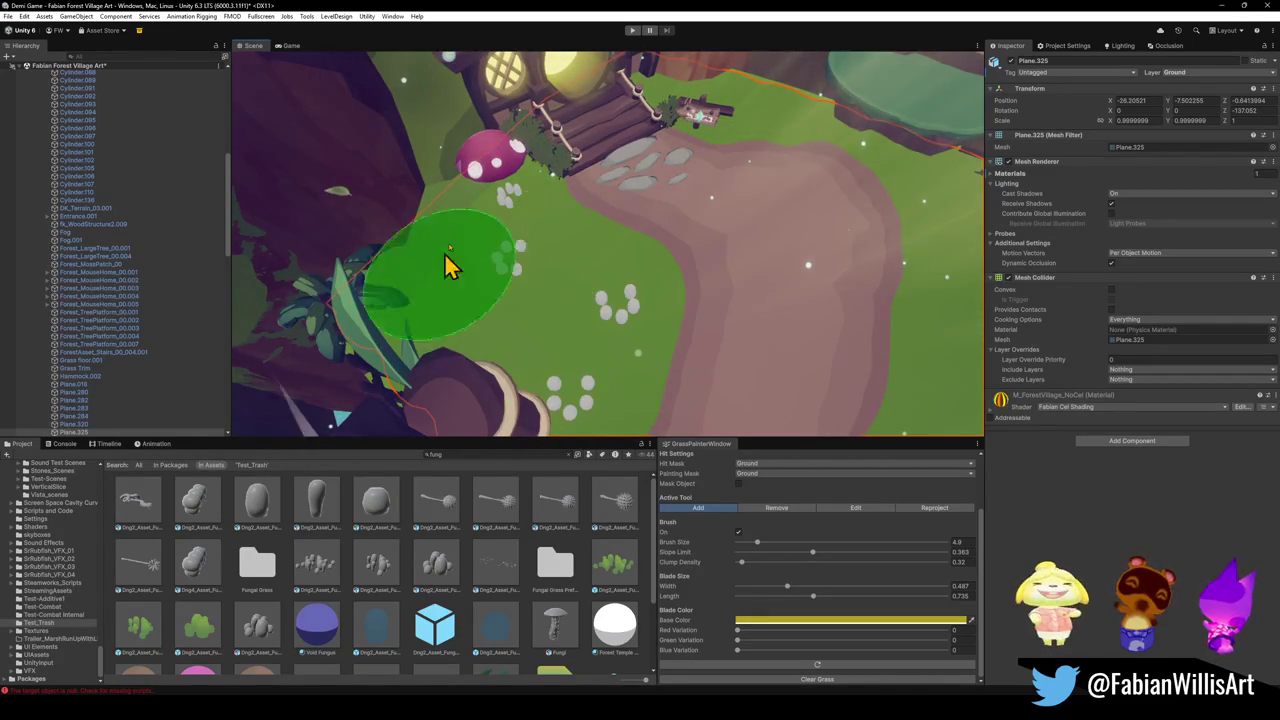
pyautogui.moveTo(449, 294); pyautogui.dragTo(571, 243)
pyautogui.moveTo(648, 274)
pyautogui.mouseDown()
pyautogui.moveTo(603, 263)
pyautogui.moveTo(689, 306)
pyautogui.moveTo(700, 294)
pyautogui.moveTo(640, 362)
pyautogui.mouseUp()
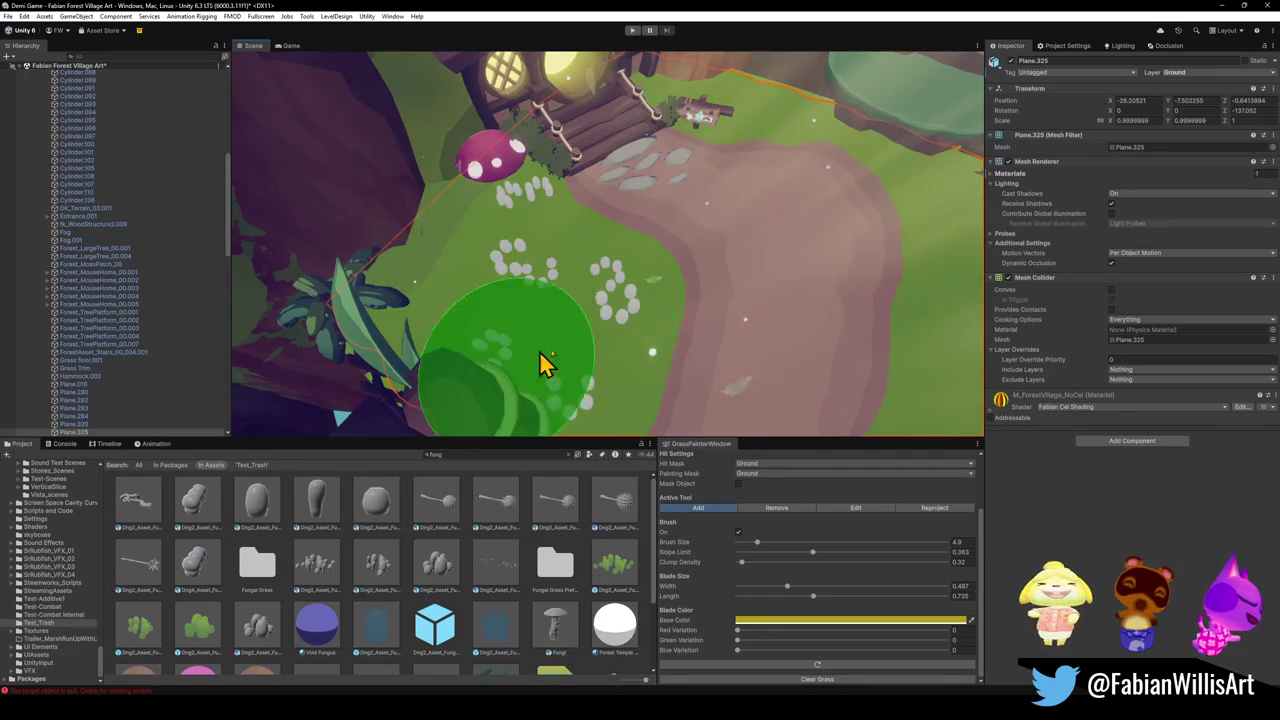
pyautogui.moveTo(554, 338)
pyautogui.mouseDown()
pyautogui.moveTo(517, 260)
pyautogui.moveTo(391, 349)
pyautogui.moveTo(480, 311)
pyautogui.moveTo(503, 198)
pyautogui.moveTo(623, 266)
pyautogui.moveTo(629, 251)
pyautogui.moveTo(649, 257)
pyautogui.moveTo(570, 217)
pyautogui.moveTo(577, 226)
pyautogui.moveTo(540, 229)
pyautogui.moveTo(583, 223)
pyautogui.moveTo(535, 215)
pyautogui.moveTo(551, 194)
pyautogui.moveTo(609, 286)
pyautogui.moveTo(609, 337)
pyautogui.moveTo(532, 226)
pyautogui.moveTo(643, 251)
pyautogui.moveTo(551, 303)
pyautogui.mouseUp()
pyautogui.moveTo(766, 214)
pyautogui.mouseDown()
pyautogui.moveTo(783, 194)
pyautogui.moveTo(760, 236)
pyautogui.mouseUp()
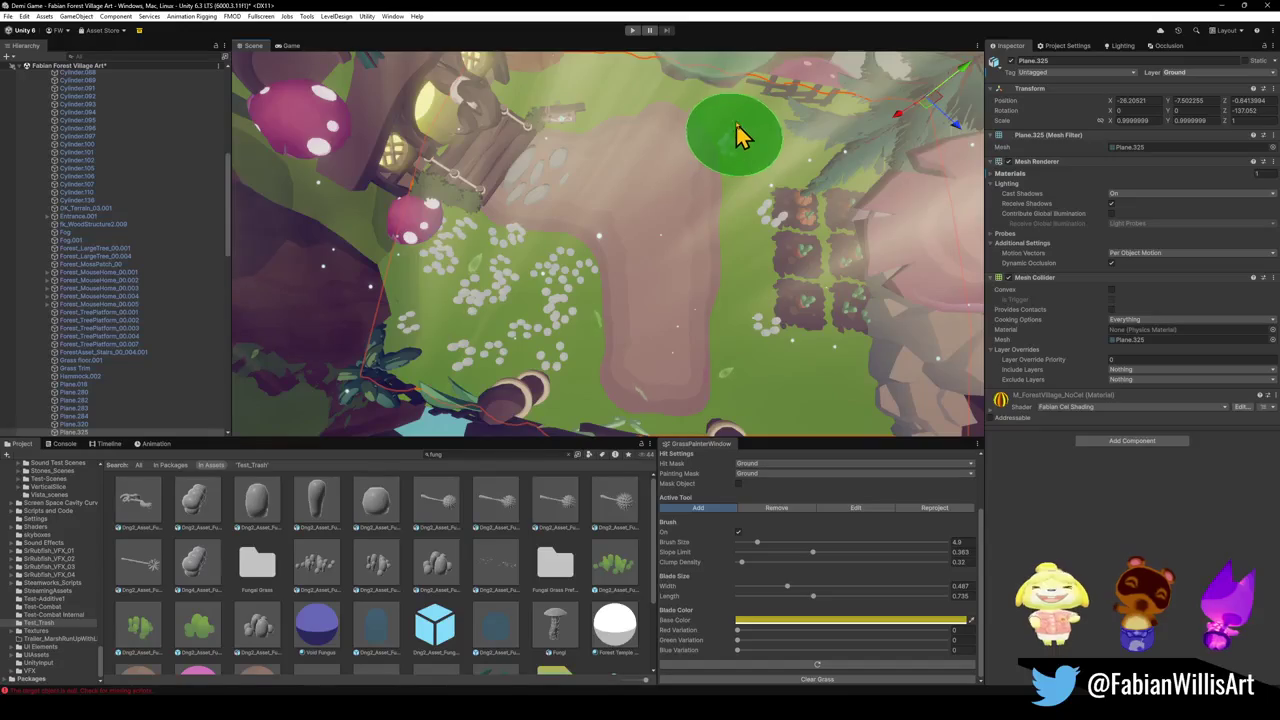
pyautogui.moveTo(585, 110)
pyautogui.mouseDown()
pyautogui.moveTo(608, 106)
pyautogui.moveTo(634, 163)
pyautogui.mouseUp()
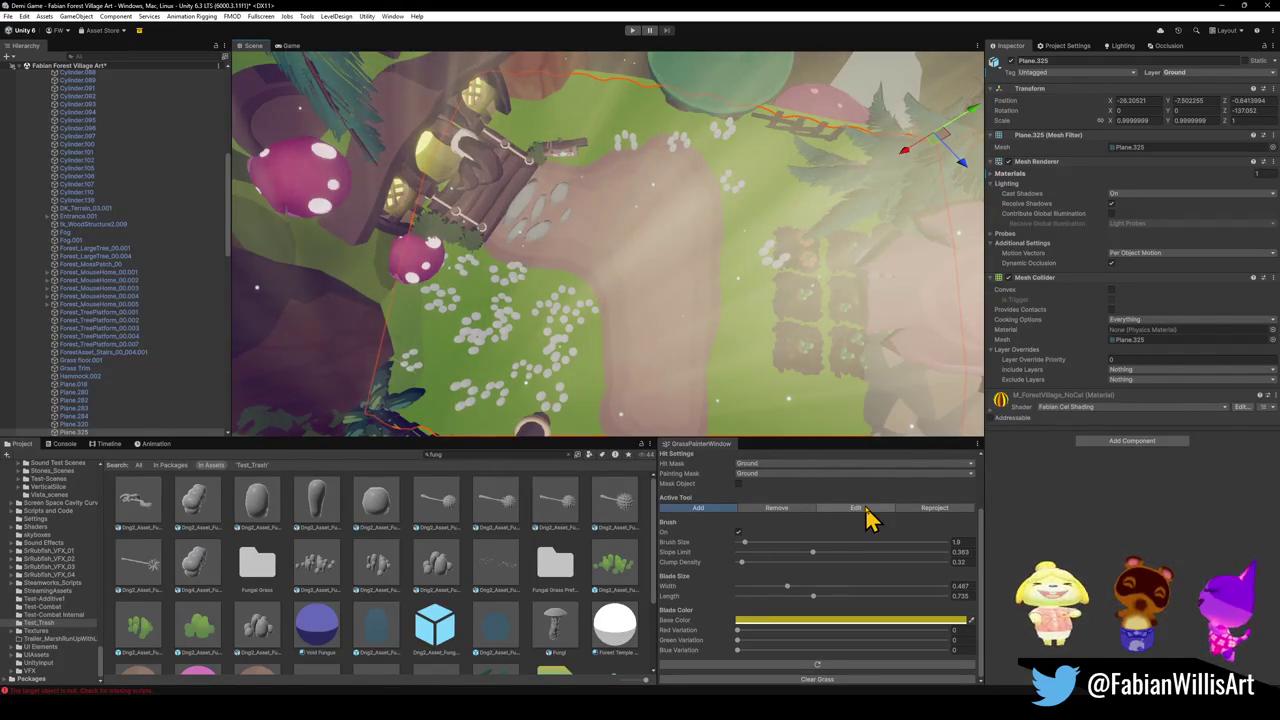
# Set the grass painter's Active Tool to Remove and orbit to view the whole clearing.
pyautogui.click(927, 508)
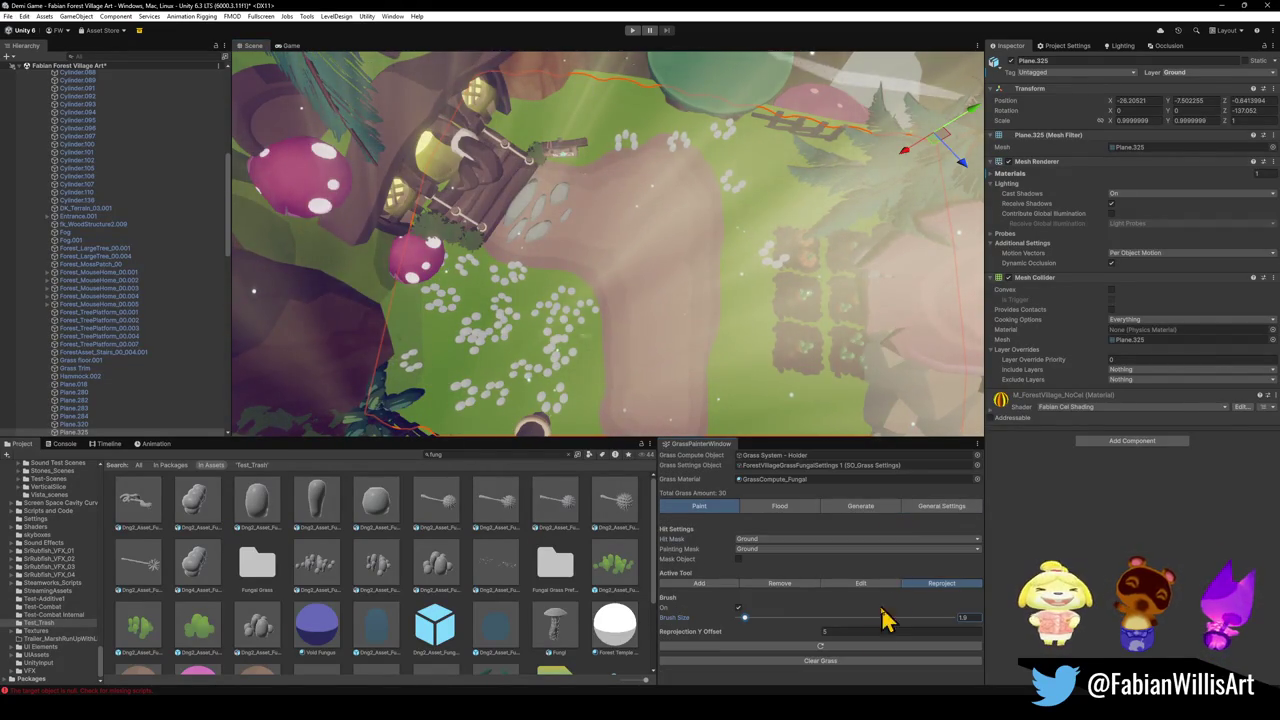
pyautogui.click(838, 647)
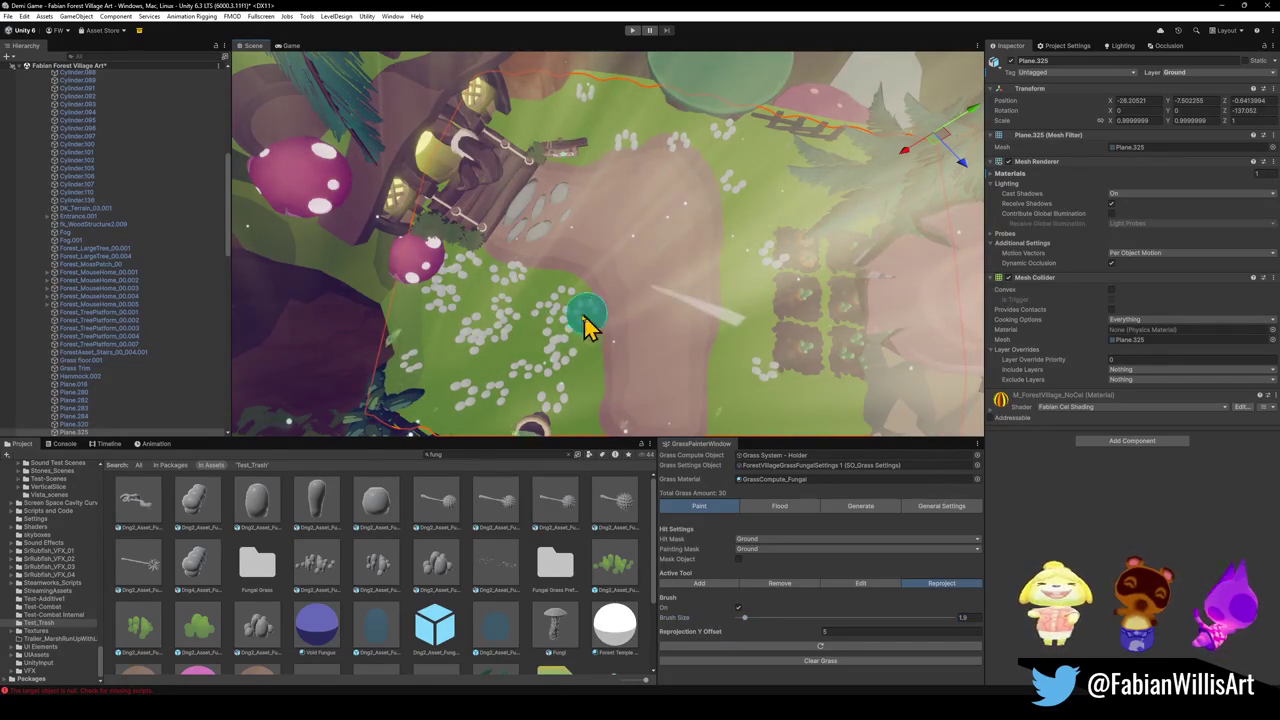
pyautogui.click(786, 589)
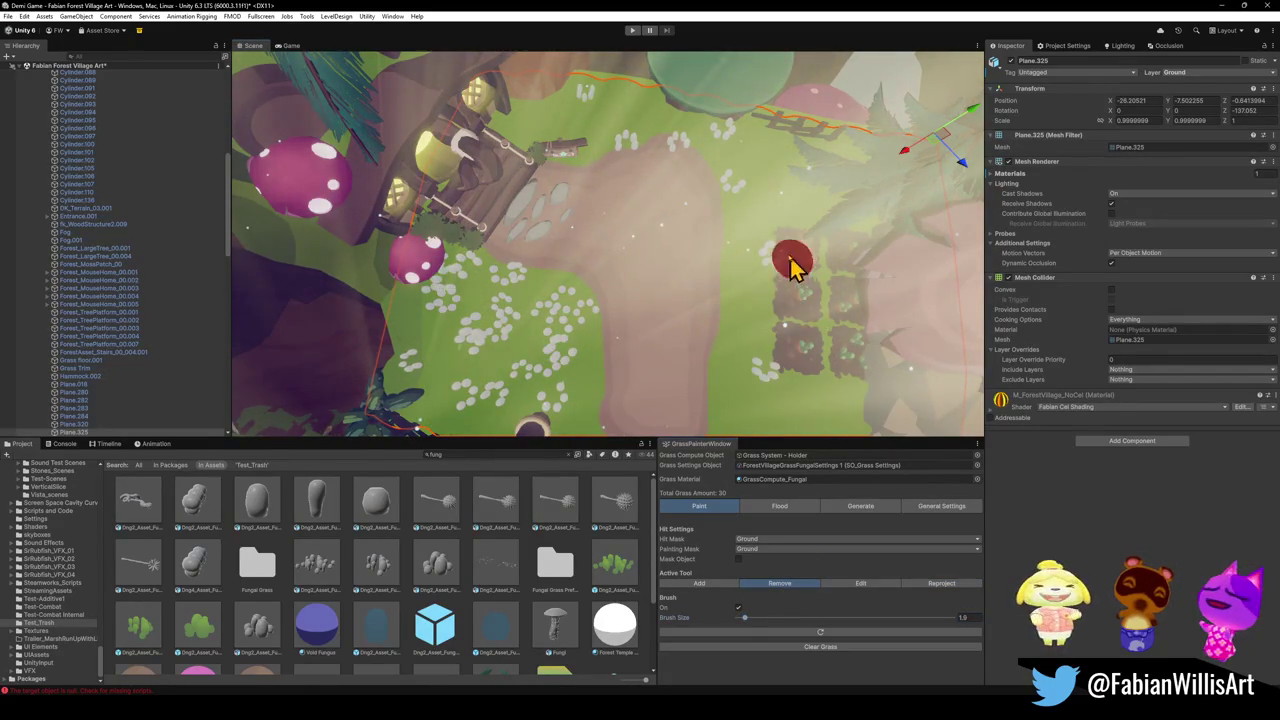
pyautogui.moveTo(765, 358)
pyautogui.mouseDown()
pyautogui.moveTo(764, 340)
pyautogui.moveTo(783, 383)
pyautogui.moveTo(760, 360)
pyautogui.mouseUp()
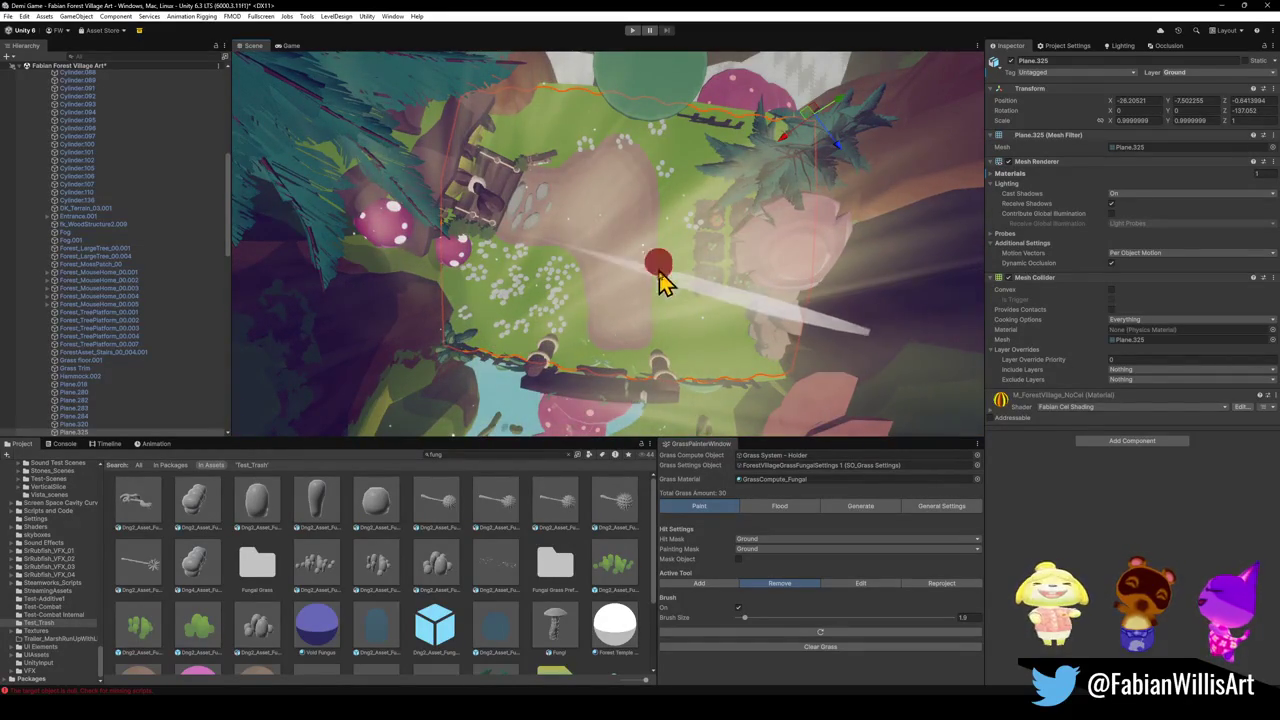
pyautogui.click(784, 507)
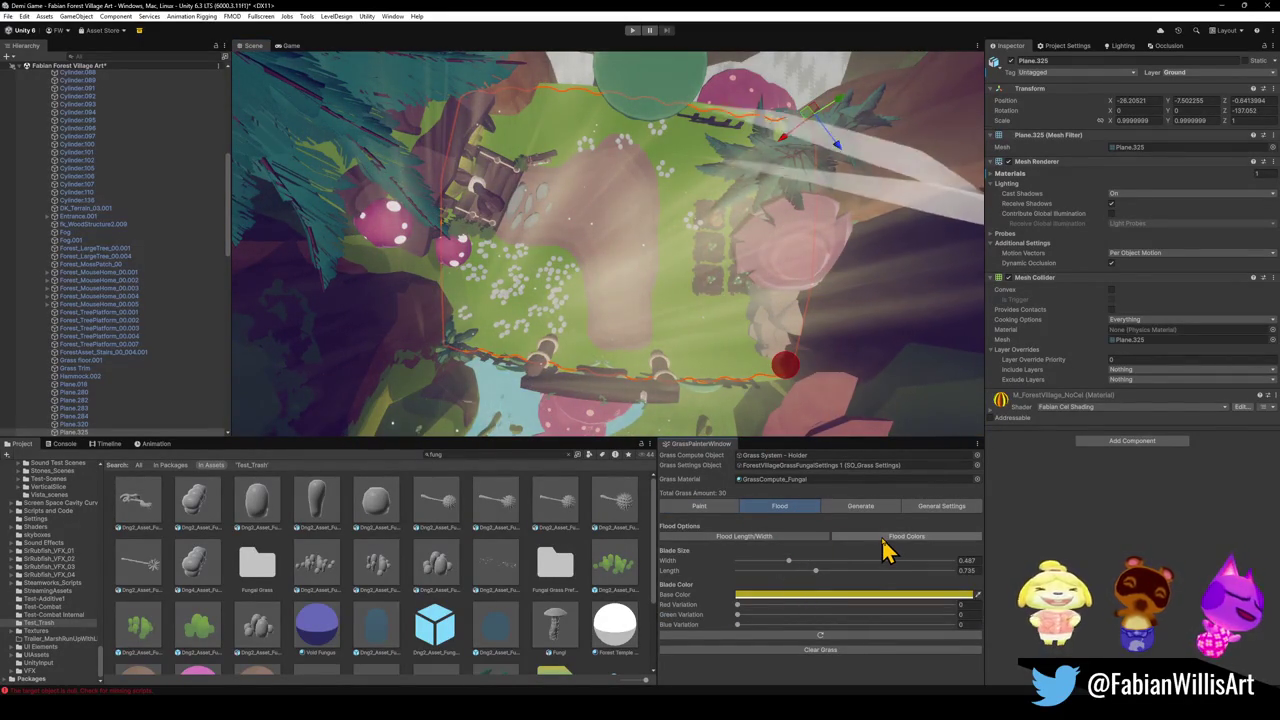
# Generate dense white fungal grass over the clearing's ground, then return to the Paint tab.
pyautogui.click(878, 507)
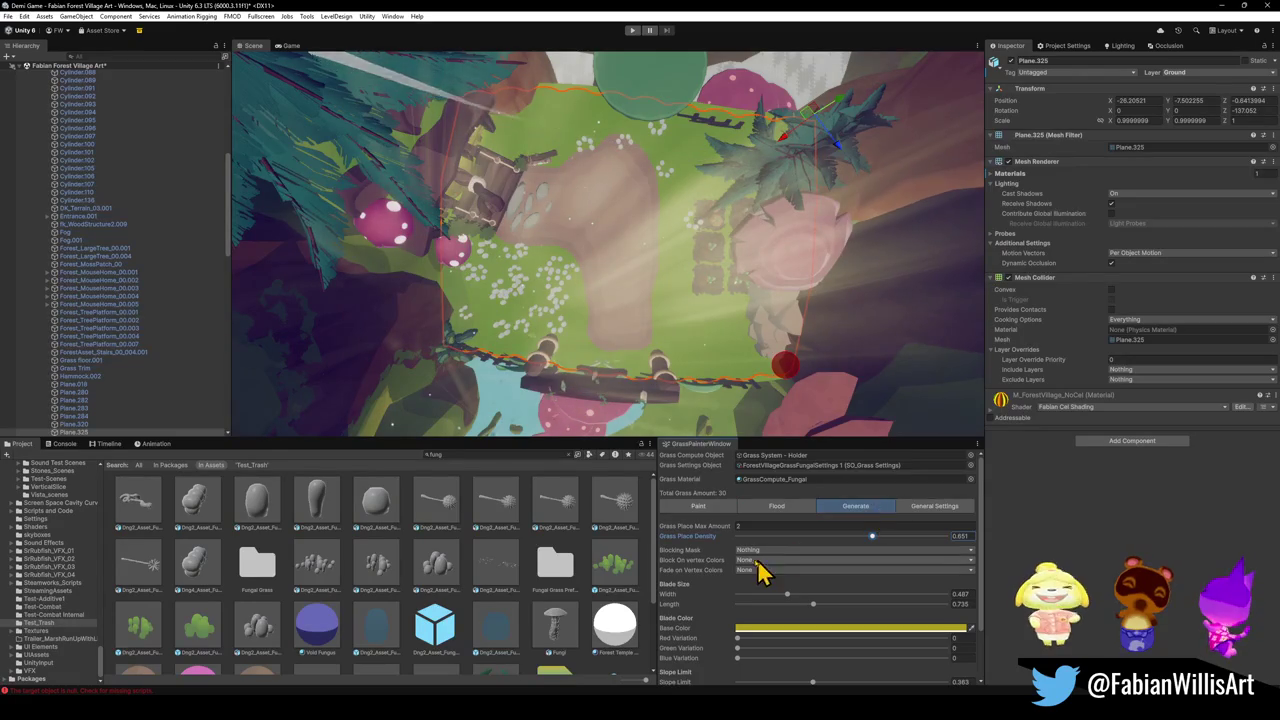
pyautogui.scroll(-3, 775, 590)
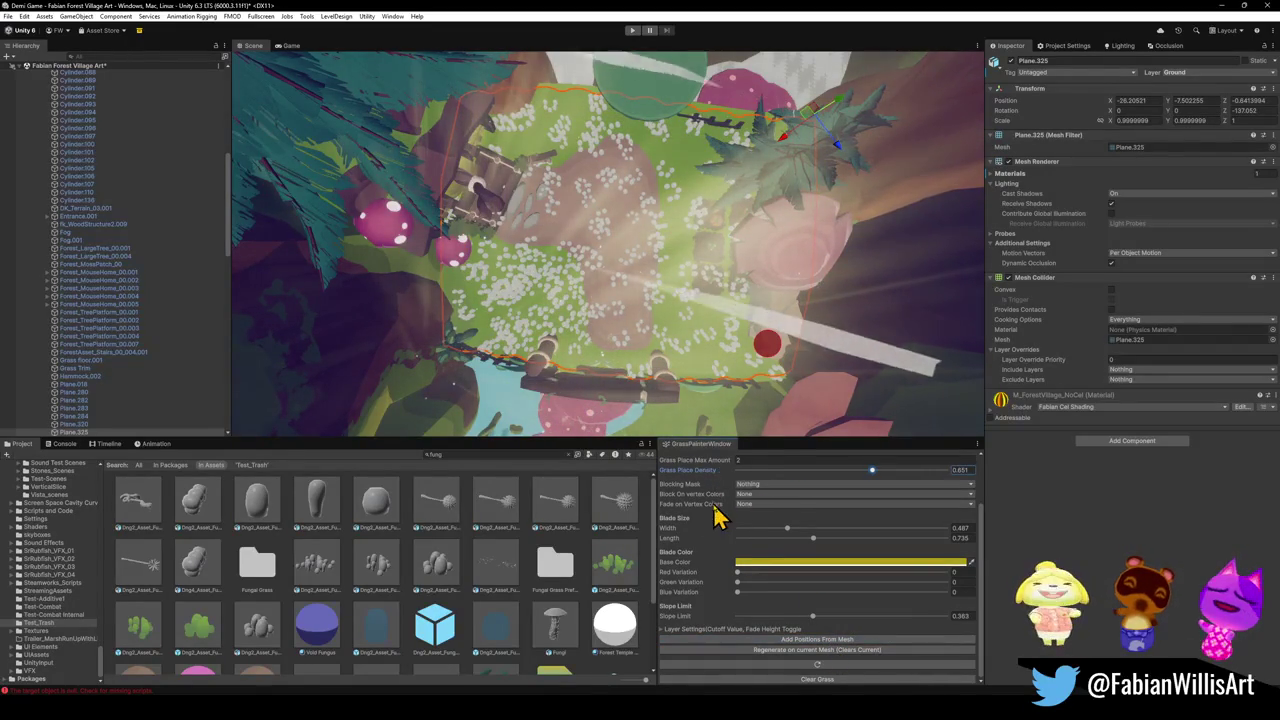
pyautogui.scroll(5, 712, 520)
pyautogui.click(712, 507)
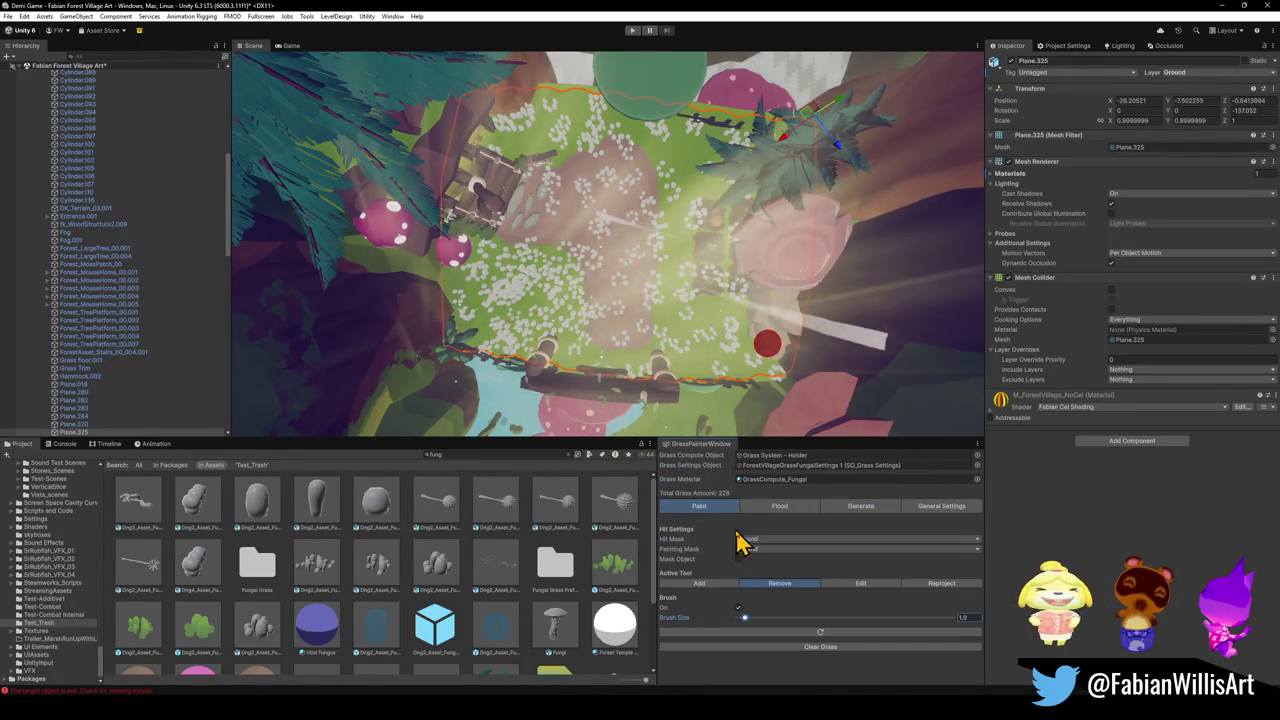
# Set the brush to Add at size about 6.7 and paint fungal grass from the top tree downward.
pyautogui.click(722, 584)
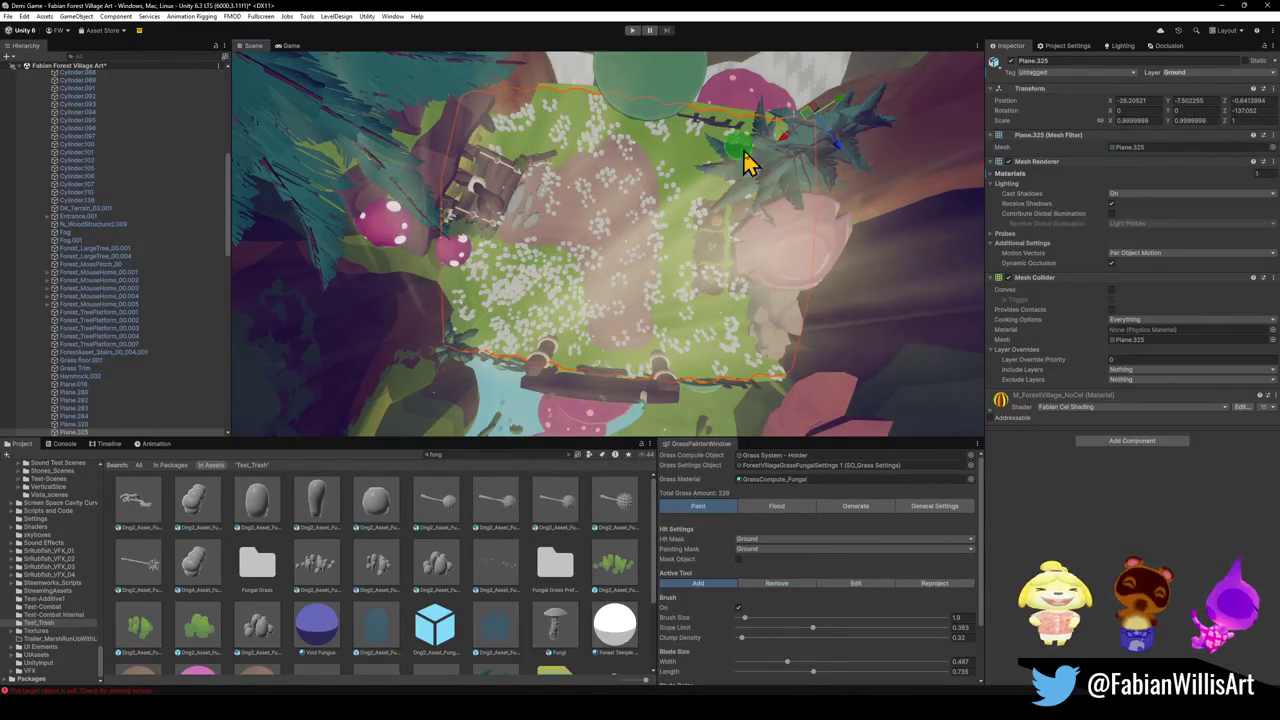
pyautogui.moveTo(746, 619); pyautogui.dragTo(767, 619)
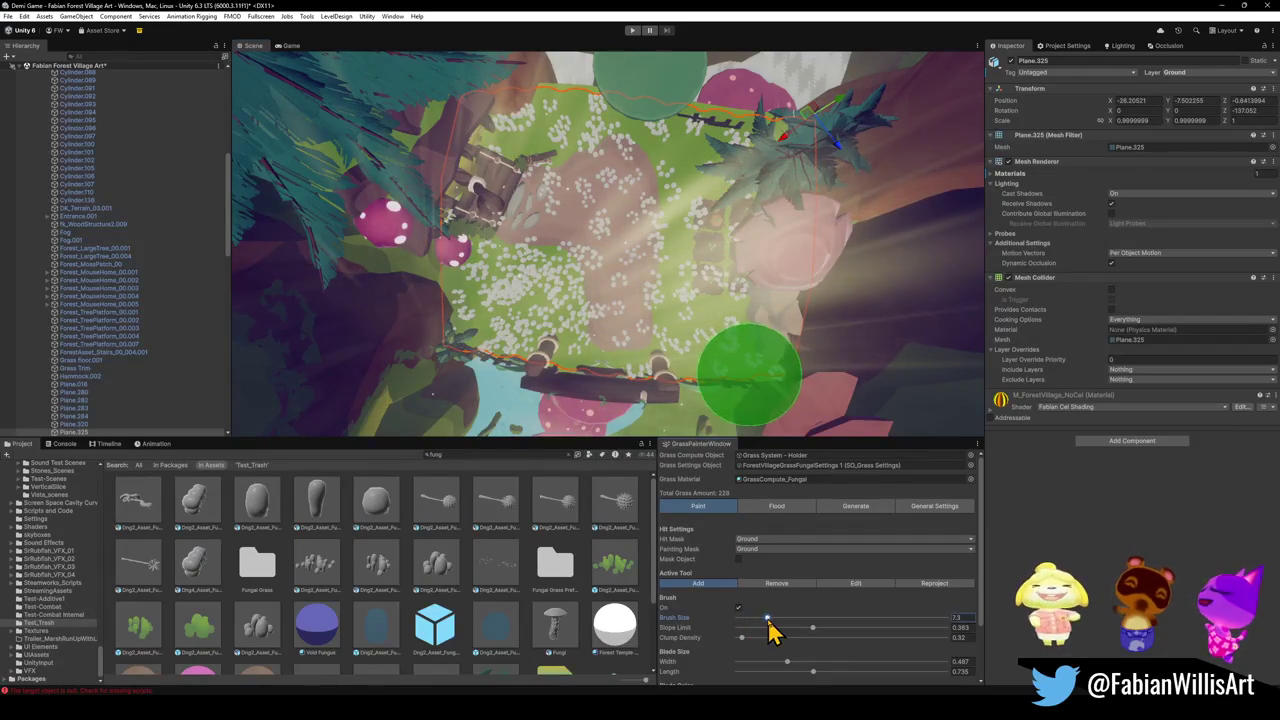
pyautogui.click(705, 148)
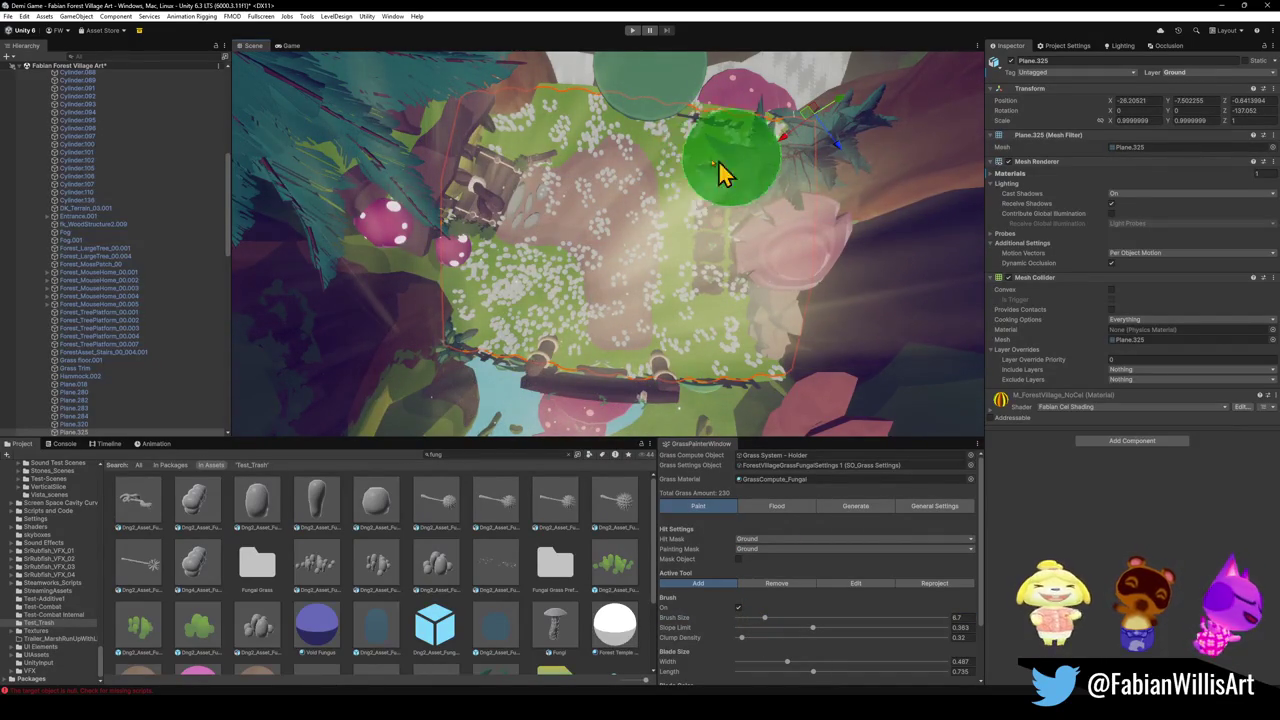
pyautogui.moveTo(612, 144); pyautogui.dragTo(786, 309)
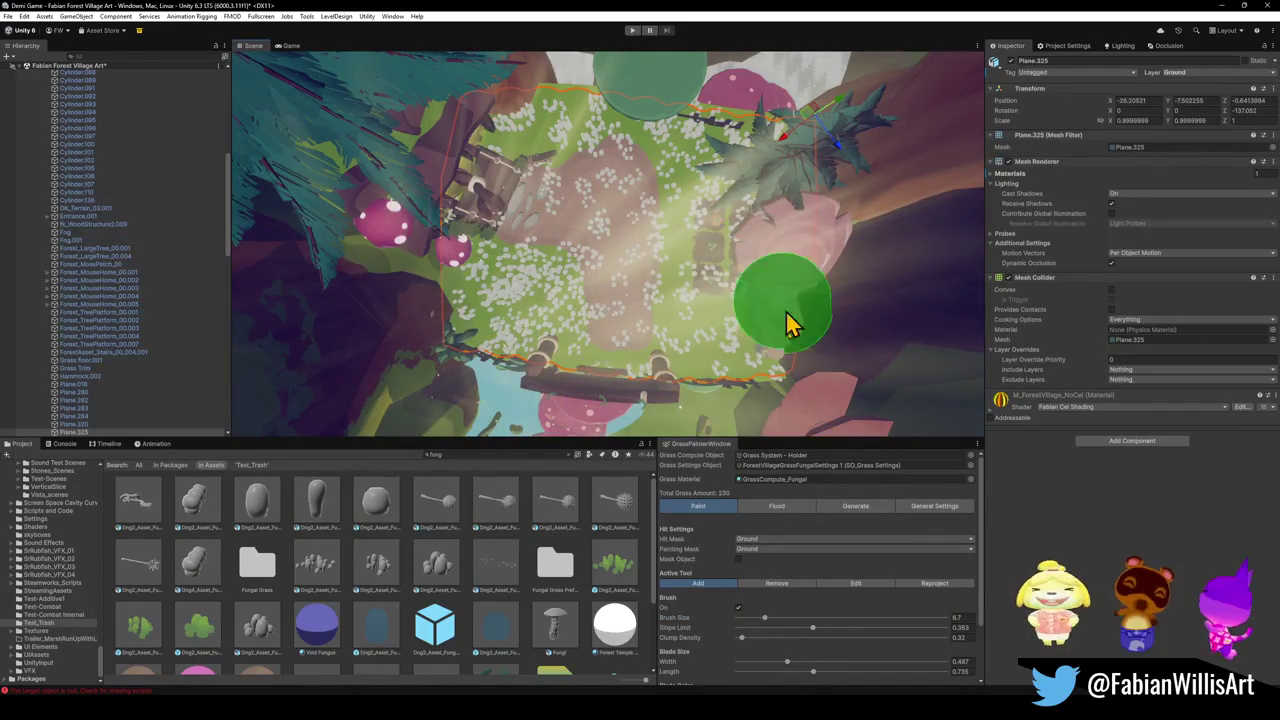
# Erase fungal grass off the dirt path, leaving 209 clumps, then turn the brush off.
pyautogui.click(778, 583)
pyautogui.moveTo(643, 346)
pyautogui.mouseDown()
pyautogui.moveTo(609, 363)
pyautogui.moveTo(623, 329)
pyautogui.moveTo(620, 250)
pyautogui.mouseUp()
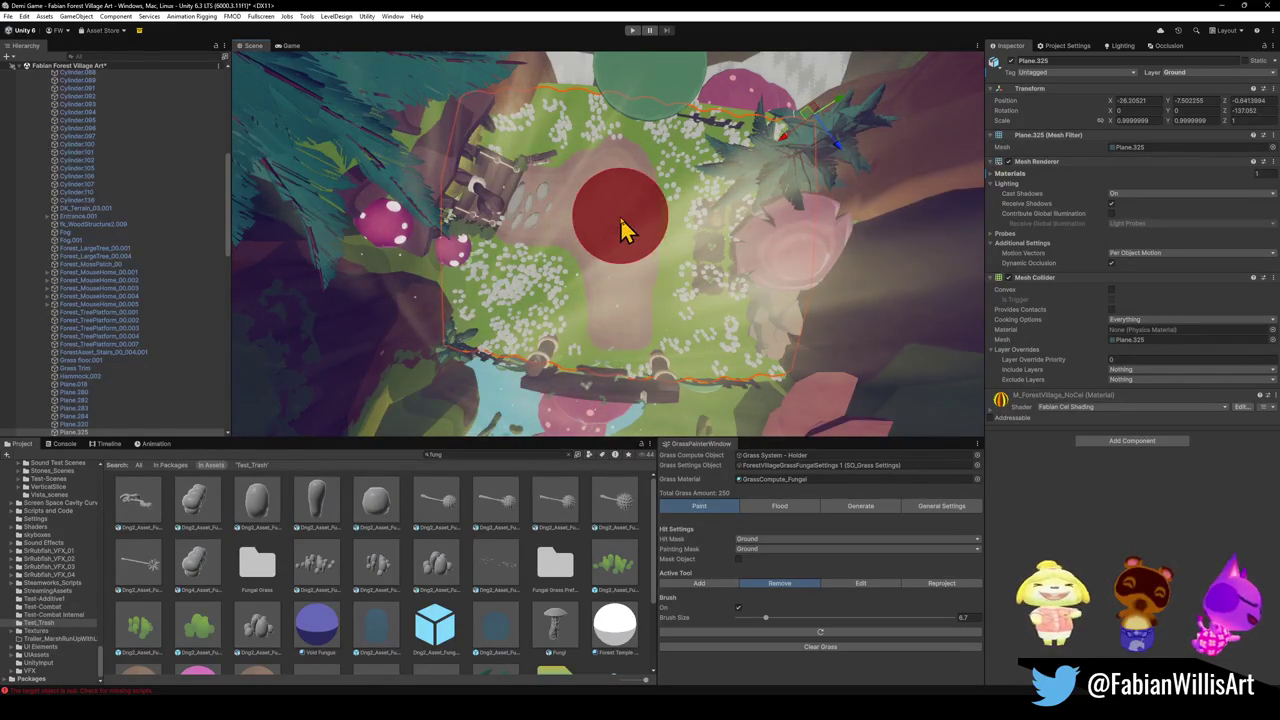
pyautogui.click(590, 303)
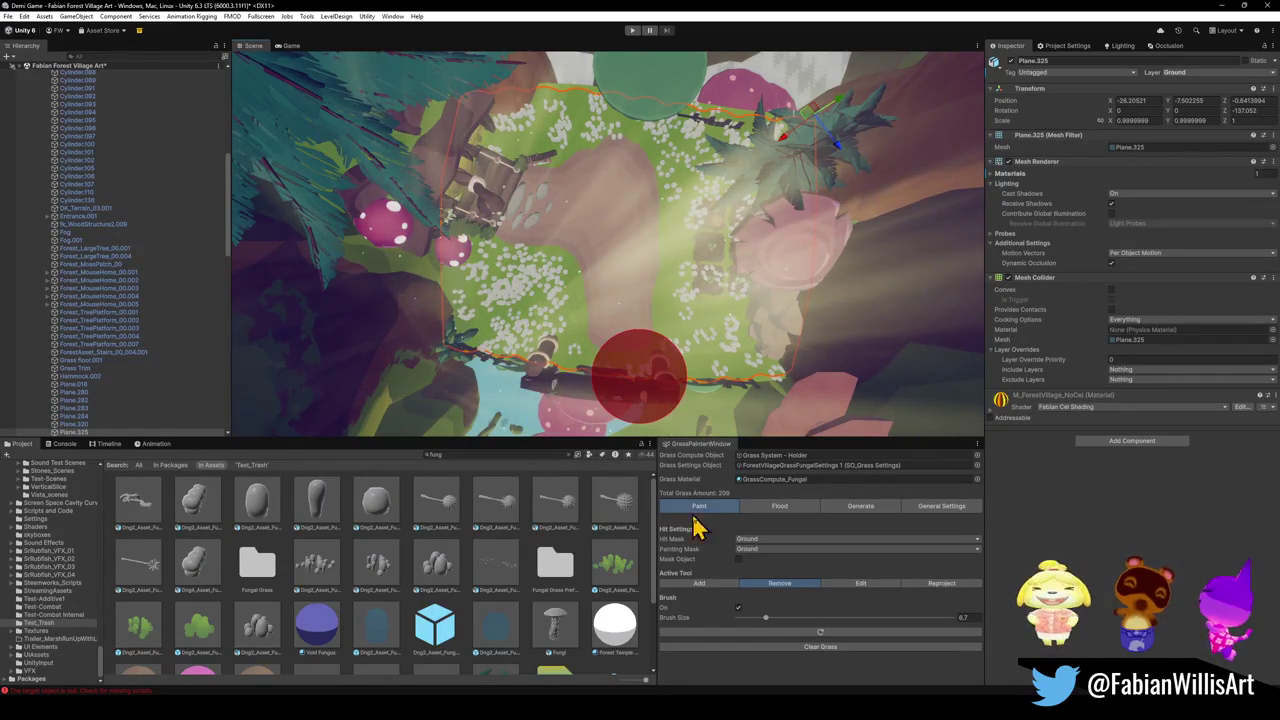
pyautogui.click(738, 607)
pyautogui.moveTo(690, 400)
pyautogui.mouseDown()
pyautogui.moveTo(634, 263)
pyautogui.moveTo(471, 217)
pyautogui.moveTo(453, 150)
pyautogui.moveTo(414, 131)
pyautogui.mouseUp()
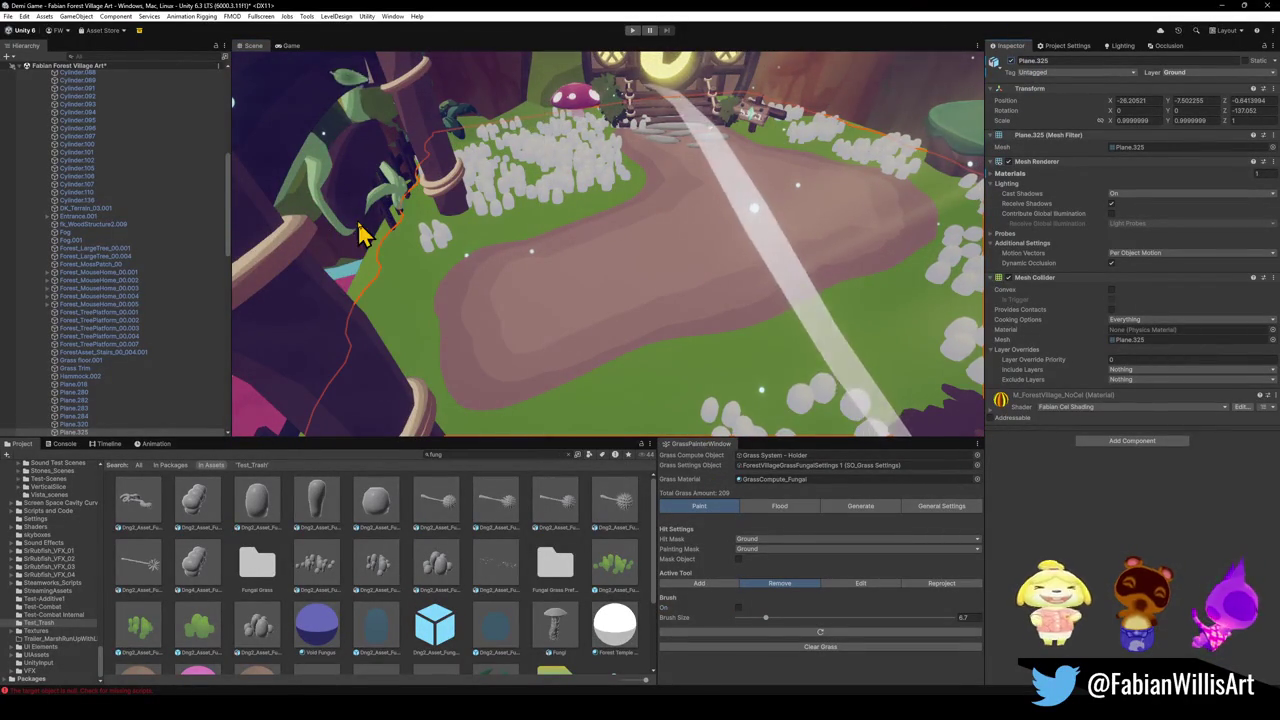
# Enter play mode to play-test the forest village level.
pyautogui.click(632, 31)
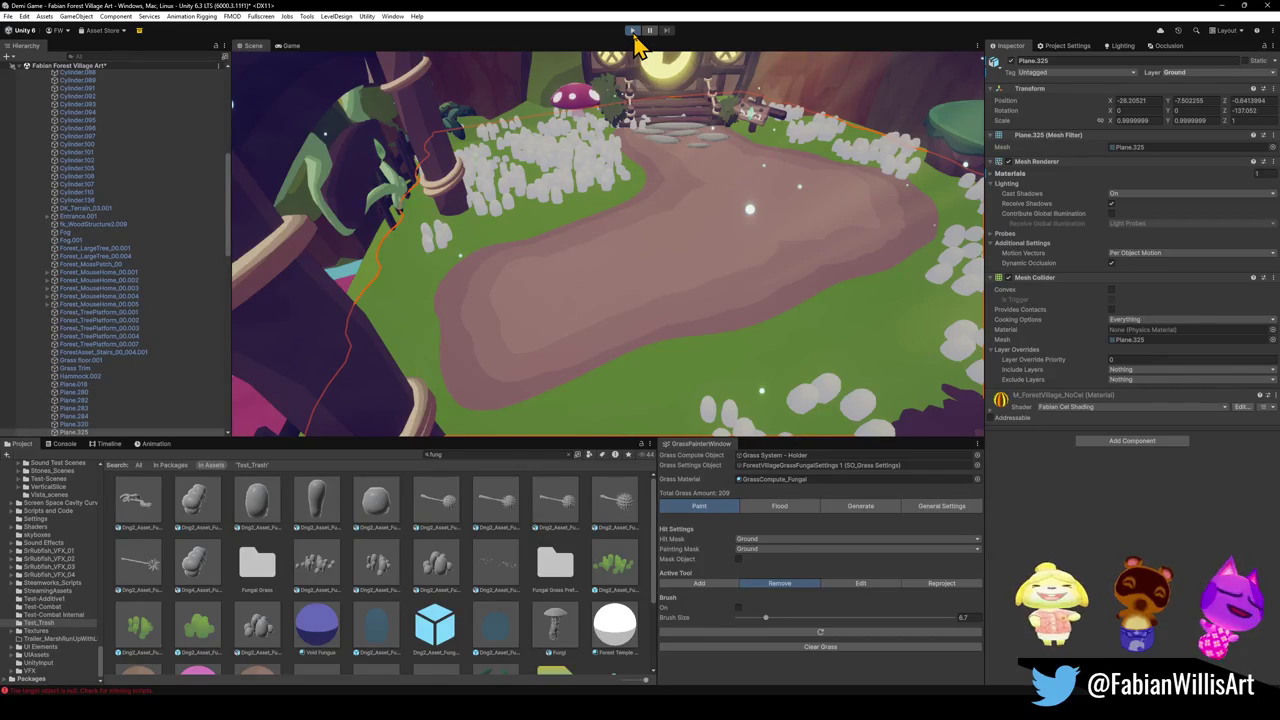
# Start play mode to run the level and dismiss the Windows Start menu.
pyautogui.click(632, 31)
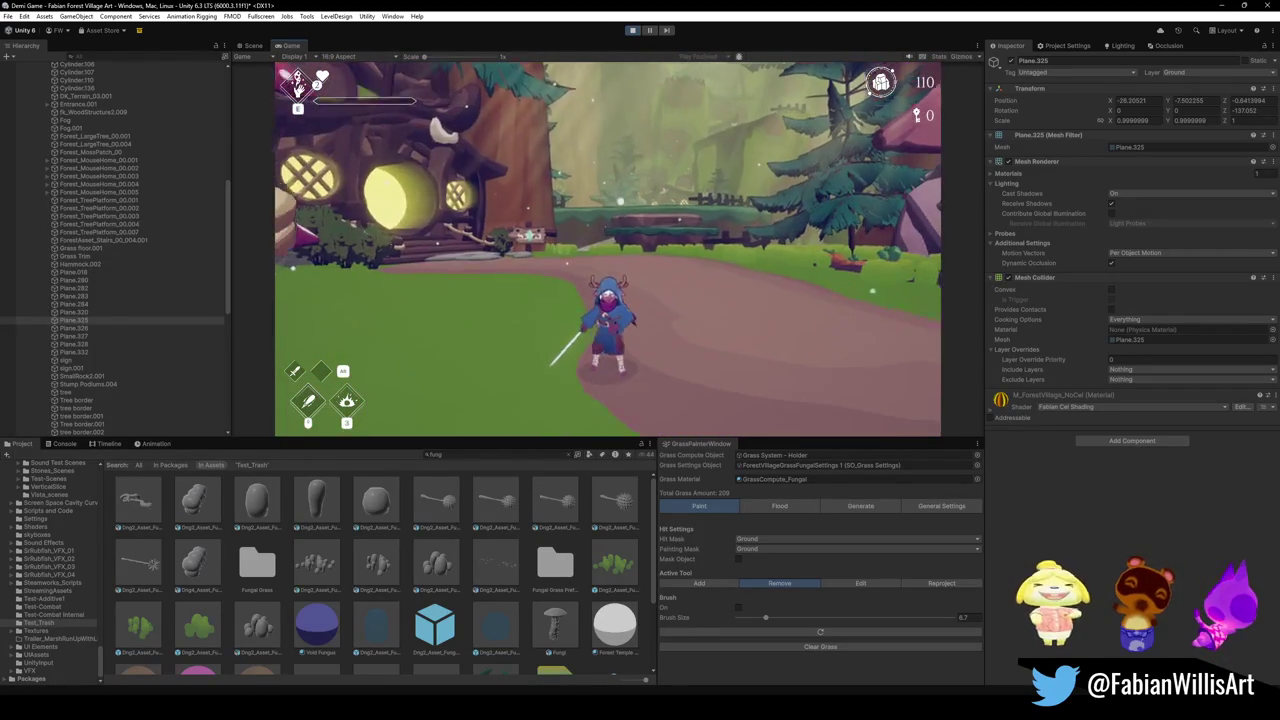
pyautogui.press('super')
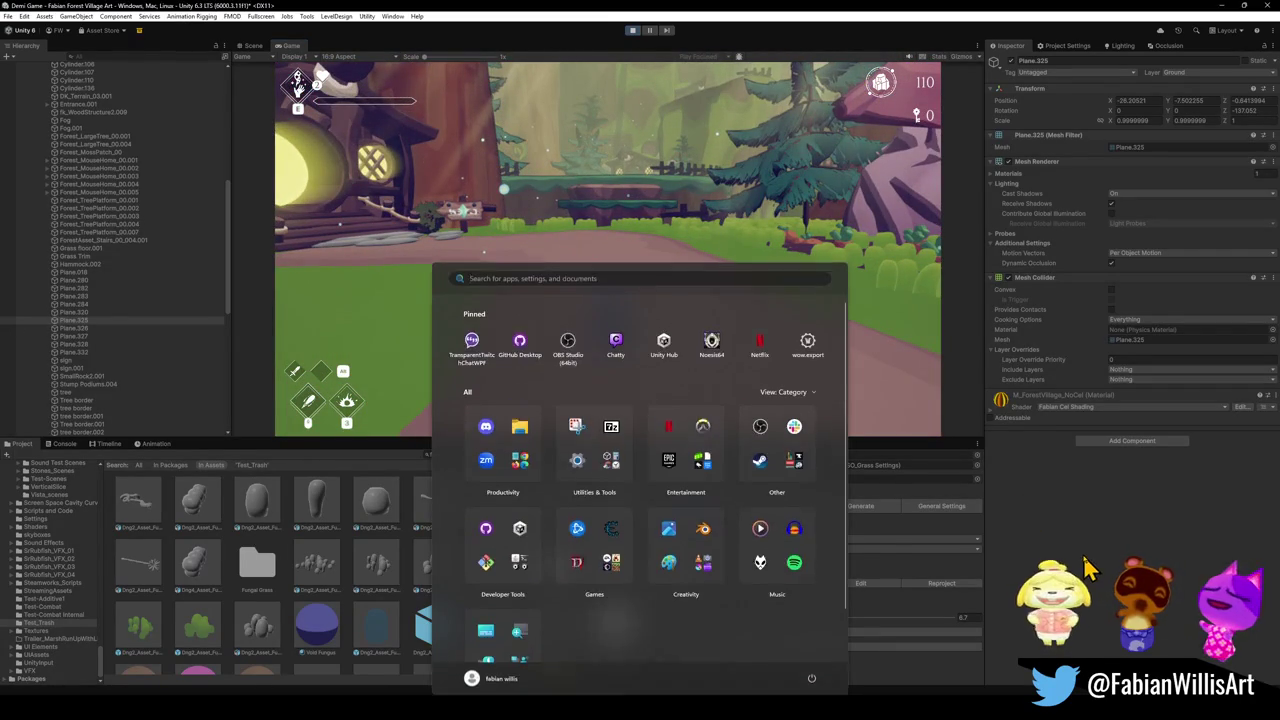
pyautogui.click(1088, 575)
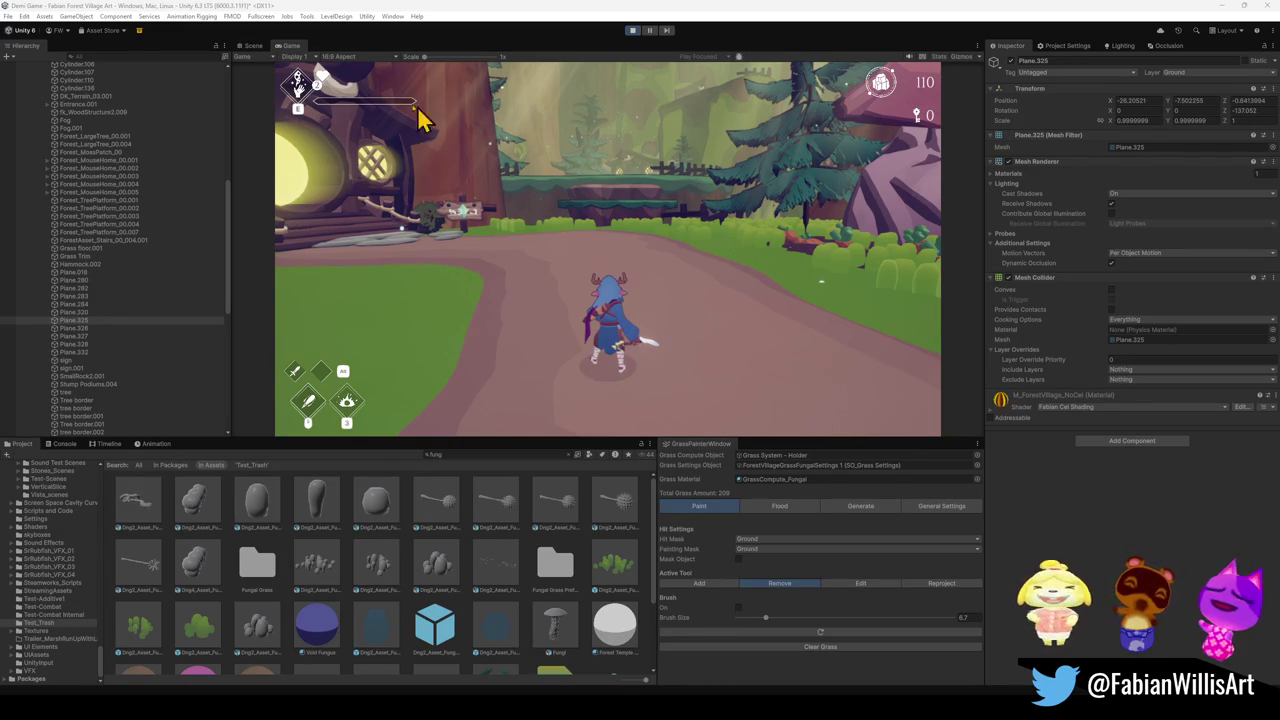
# During play, orbit the Scene view toward the house to inspect the grass, then return to Game view.
pyautogui.click(255, 48)
pyautogui.moveTo(685, 320)
pyautogui.mouseDown()
pyautogui.moveTo(663, 274)
pyautogui.moveTo(629, 249)
pyautogui.moveTo(571, 251)
pyautogui.moveTo(588, 277)
pyautogui.moveTo(651, 271)
pyautogui.moveTo(729, 289)
pyautogui.moveTo(771, 251)
pyautogui.moveTo(663, 249)
pyautogui.moveTo(606, 229)
pyautogui.moveTo(801, 255)
pyautogui.moveTo(809, 214)
pyautogui.moveTo(794, 230)
pyautogui.mouseUp()
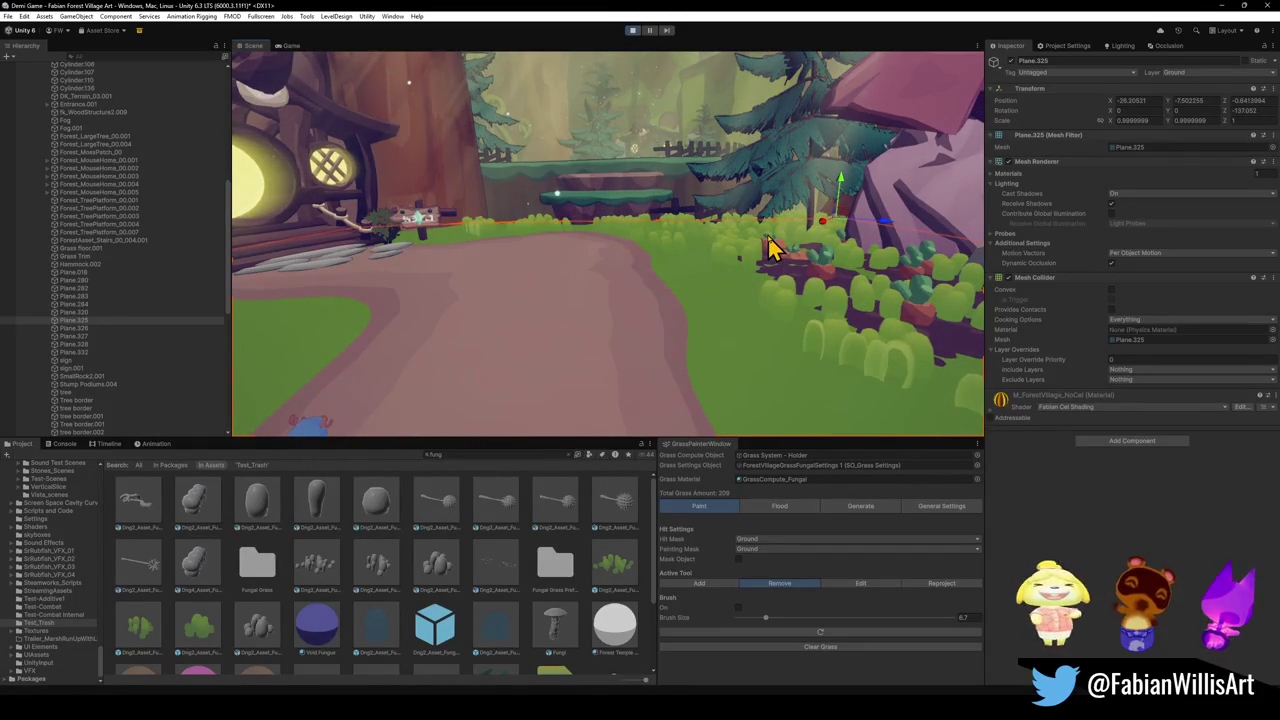
pyautogui.click(289, 46)
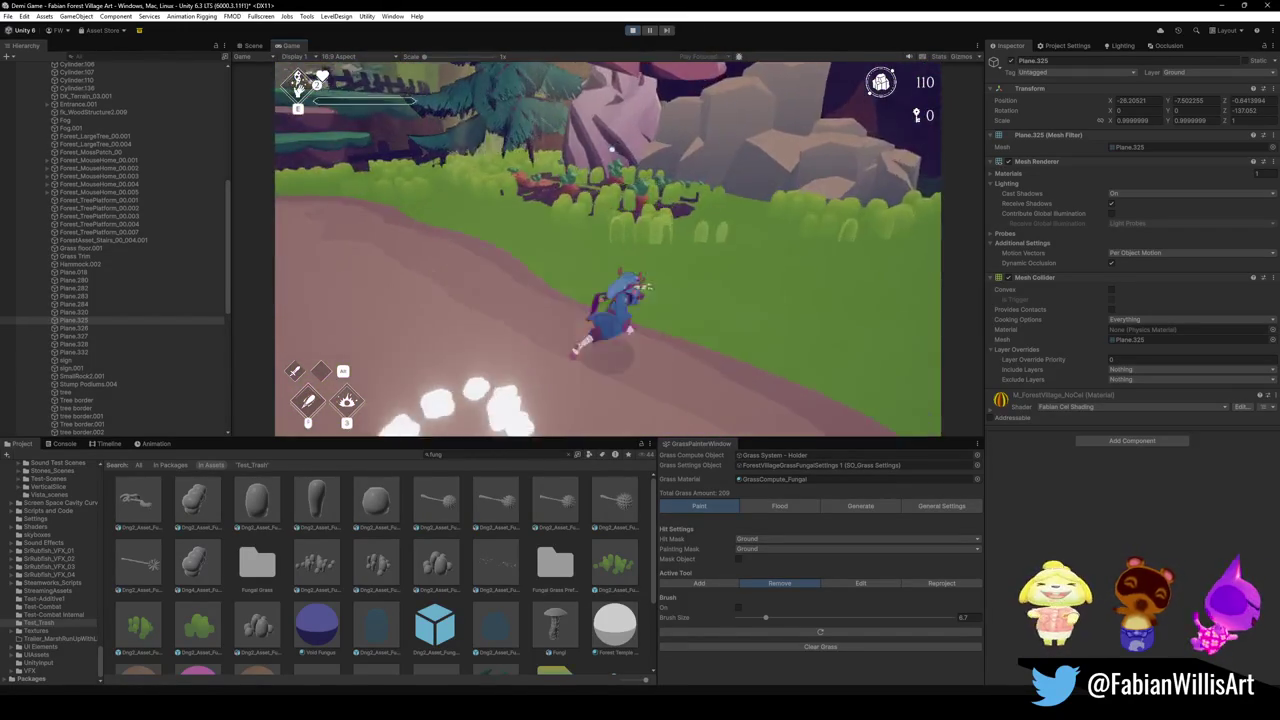
# Stop play mode after running the character along the dirt path.
pyautogui.click(634, 32)
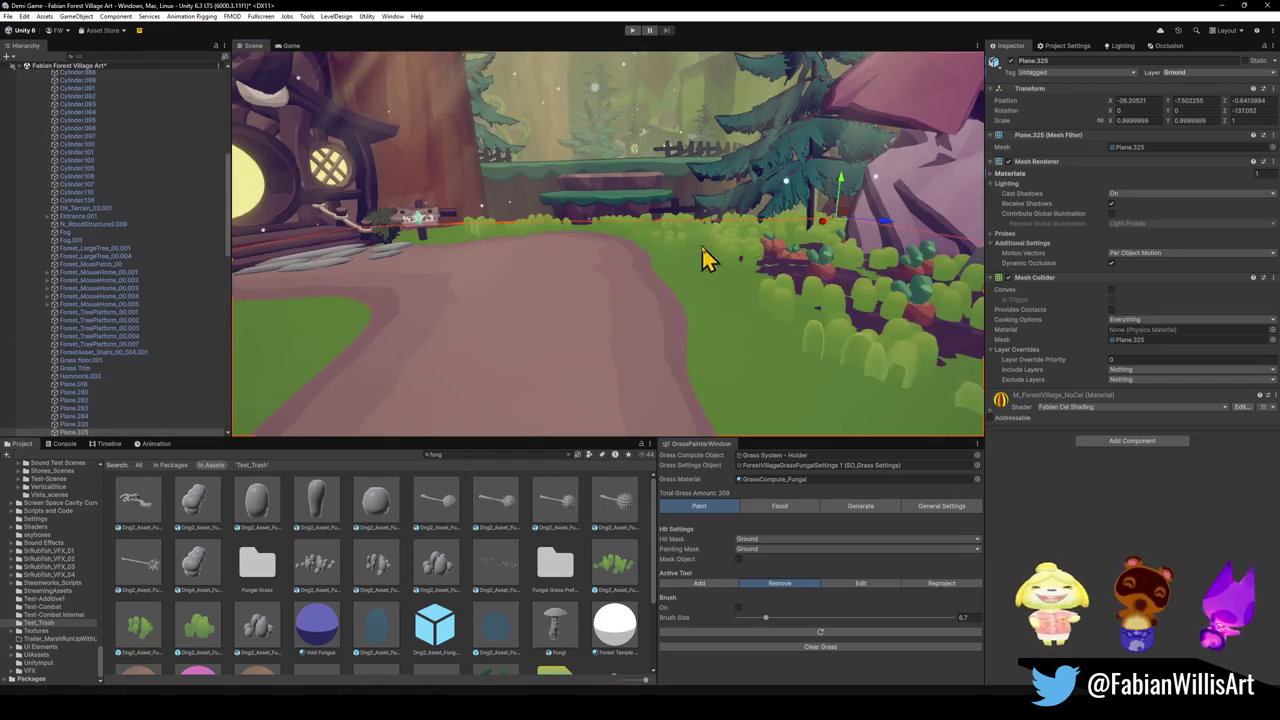
# Orbit the Scene view around the mushroom house, fence, platform and path to check the painted grass.
pyautogui.moveTo(703, 257)
pyautogui.mouseDown()
pyautogui.moveTo(557, 352)
pyautogui.moveTo(729, 286)
pyautogui.moveTo(677, 291)
pyautogui.moveTo(586, 363)
pyautogui.moveTo(652, 355)
pyautogui.mouseUp()
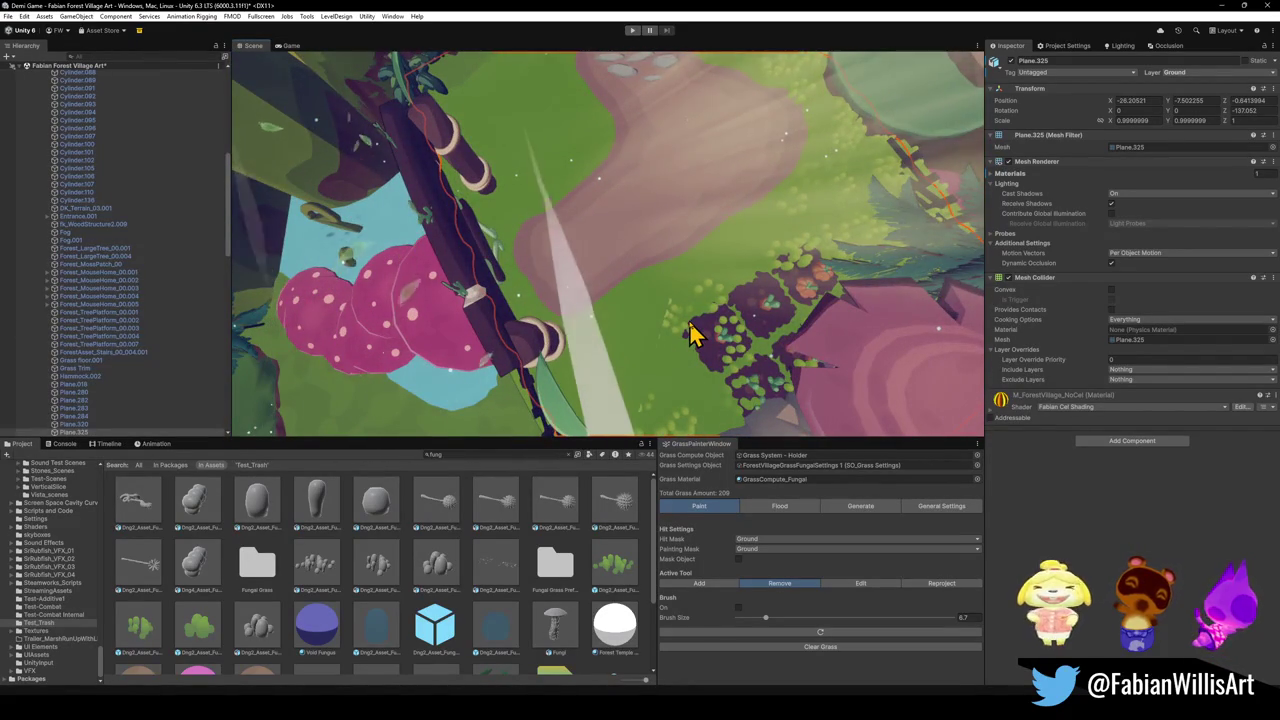
pyautogui.moveTo(643, 340)
pyautogui.mouseDown()
pyautogui.moveTo(700, 309)
pyautogui.moveTo(689, 317)
pyautogui.moveTo(597, 280)
pyautogui.moveTo(546, 217)
pyautogui.moveTo(390, 255)
pyautogui.mouseUp()
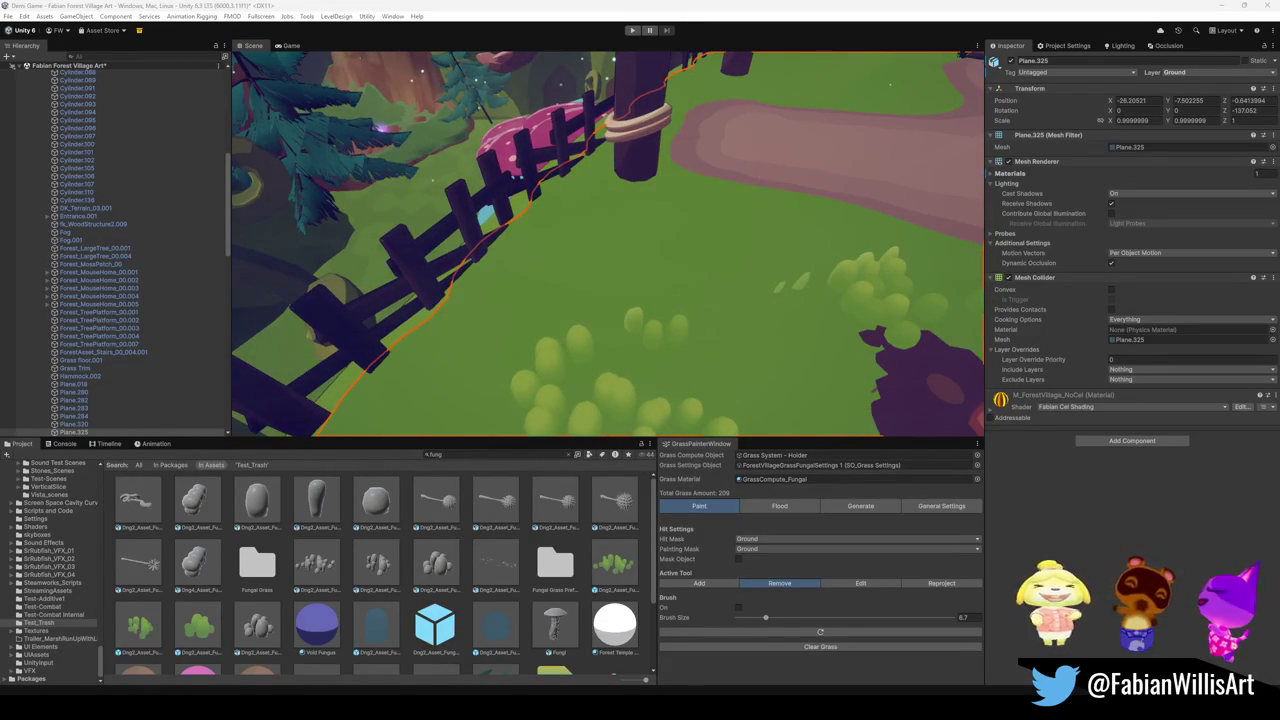
pyautogui.moveTo(758, 245)
pyautogui.mouseDown()
pyautogui.moveTo(771, 229)
pyautogui.moveTo(909, 194)
pyautogui.moveTo(766, 251)
pyautogui.moveTo(788, 262)
pyautogui.mouseUp()
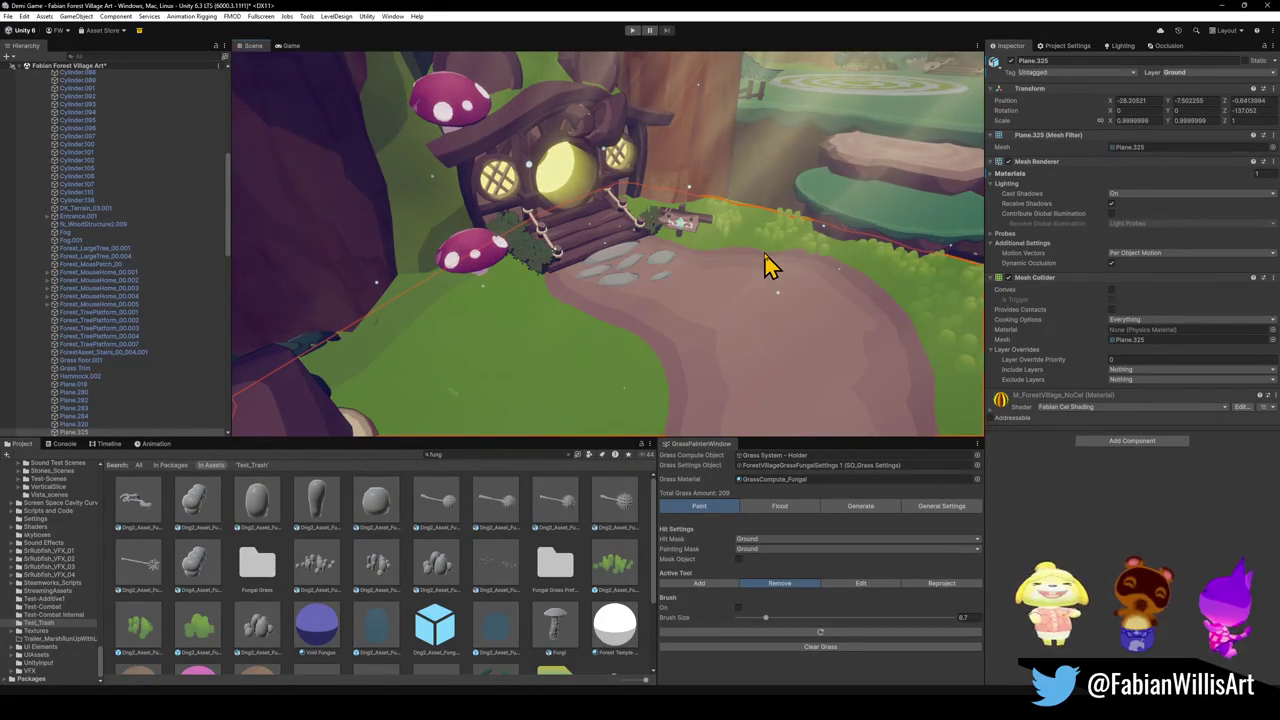
pyautogui.moveTo(715, 239)
pyautogui.mouseDown()
pyautogui.moveTo(769, 200)
pyautogui.moveTo(725, 280)
pyautogui.moveTo(814, 280)
pyautogui.moveTo(694, 294)
pyautogui.mouseUp()
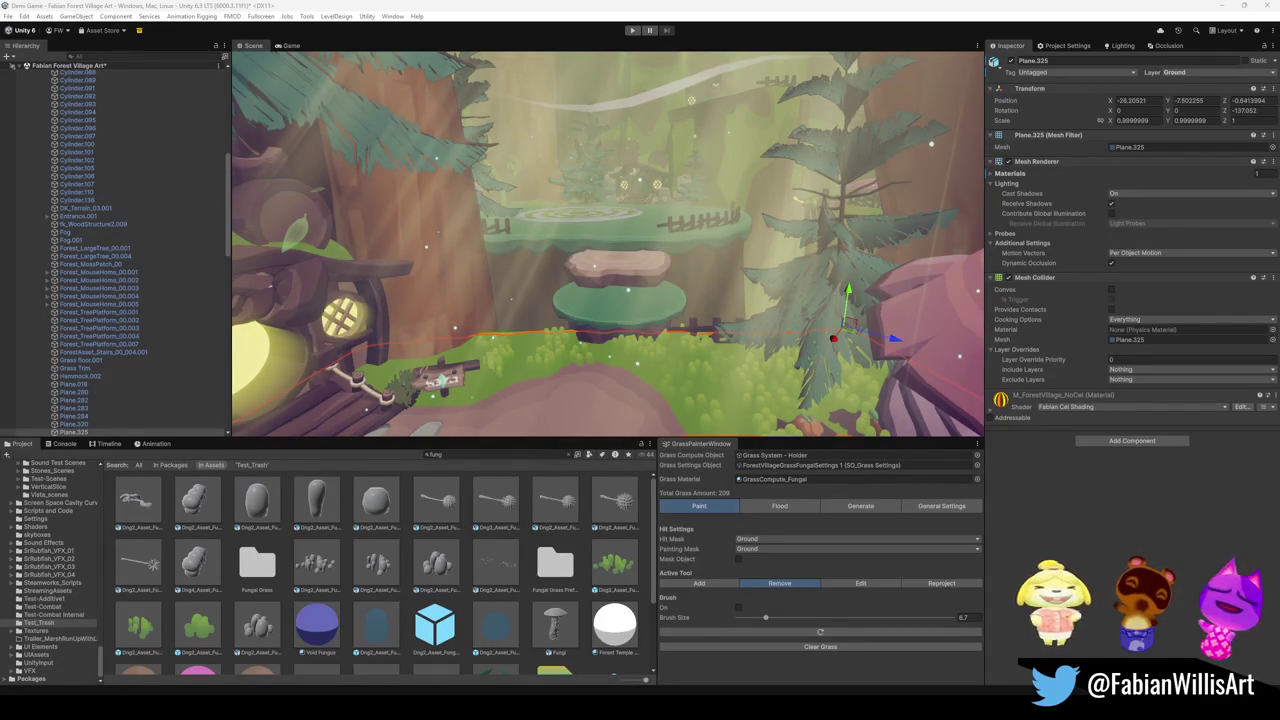
pyautogui.moveTo(645, 232); pyautogui.dragTo(645, 310)
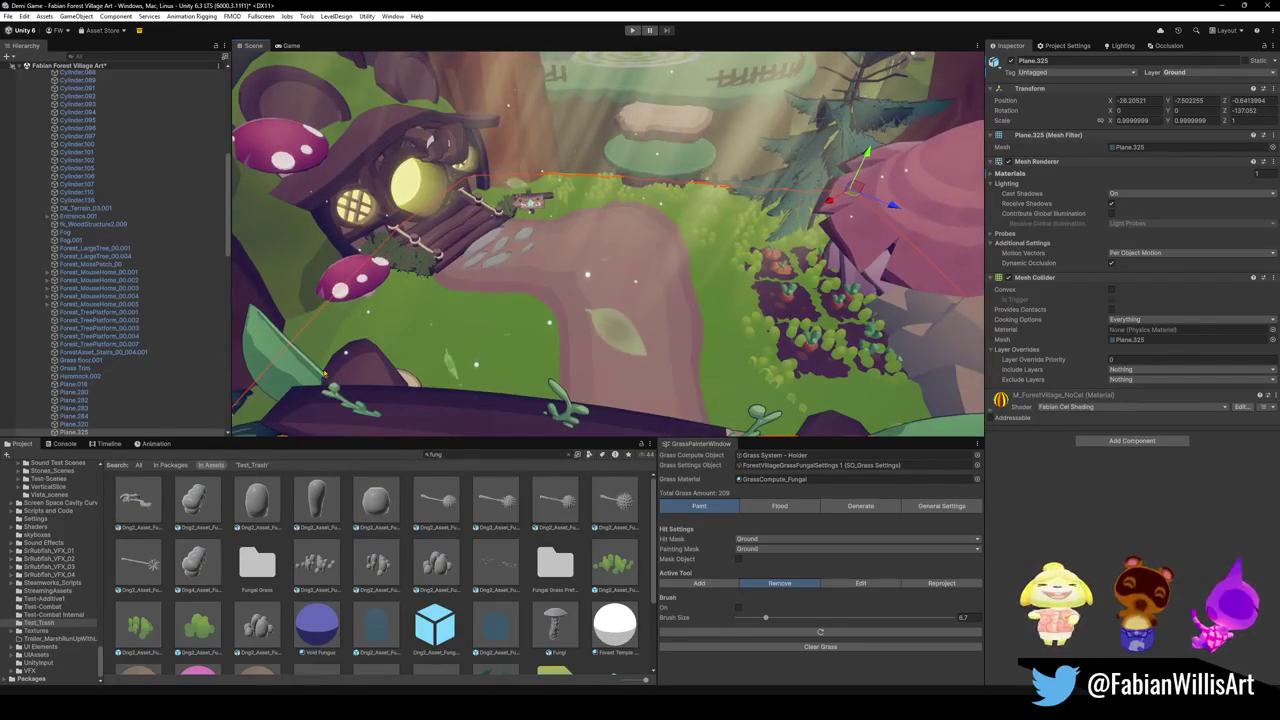